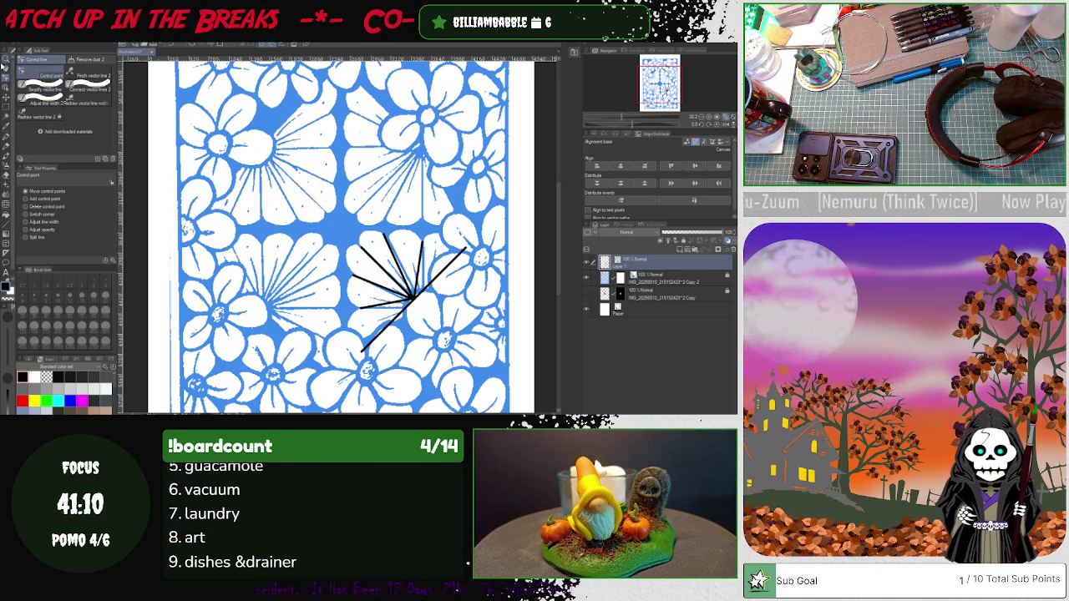
# Try the Correct line sub tools: add control point, pinch, redraw width and redraw vector line
pyautogui.click(7, 117)
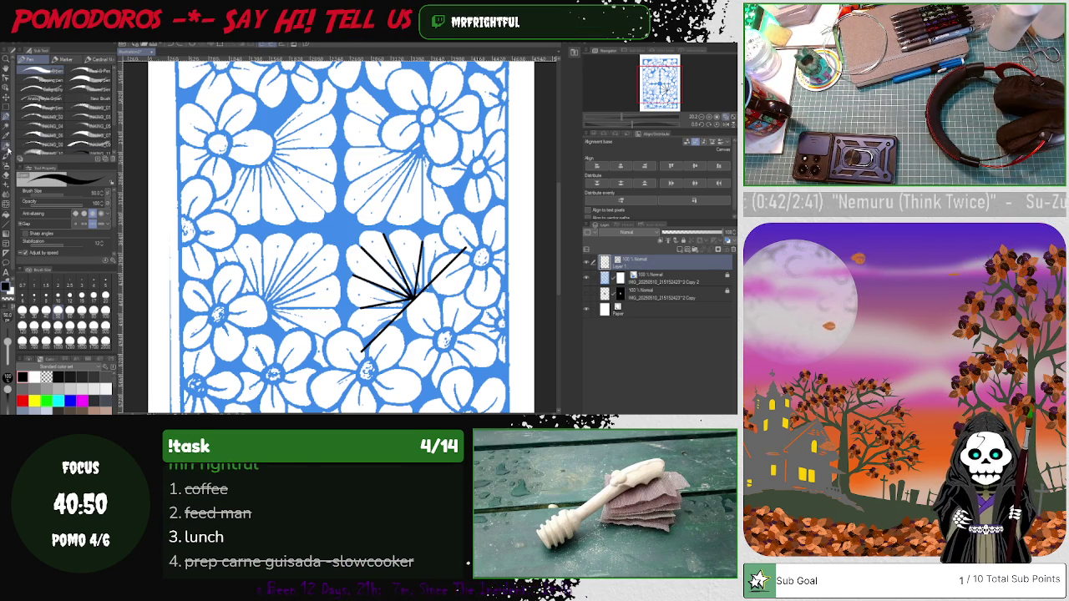
pyautogui.click(6, 79)
pyautogui.click(26, 199)
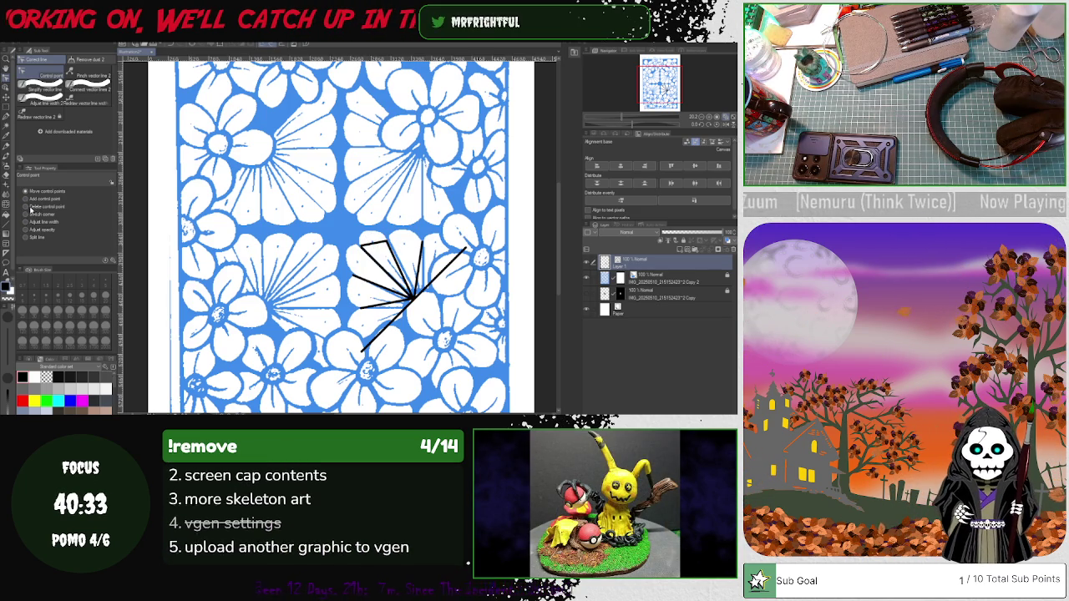
pyautogui.click(90, 77)
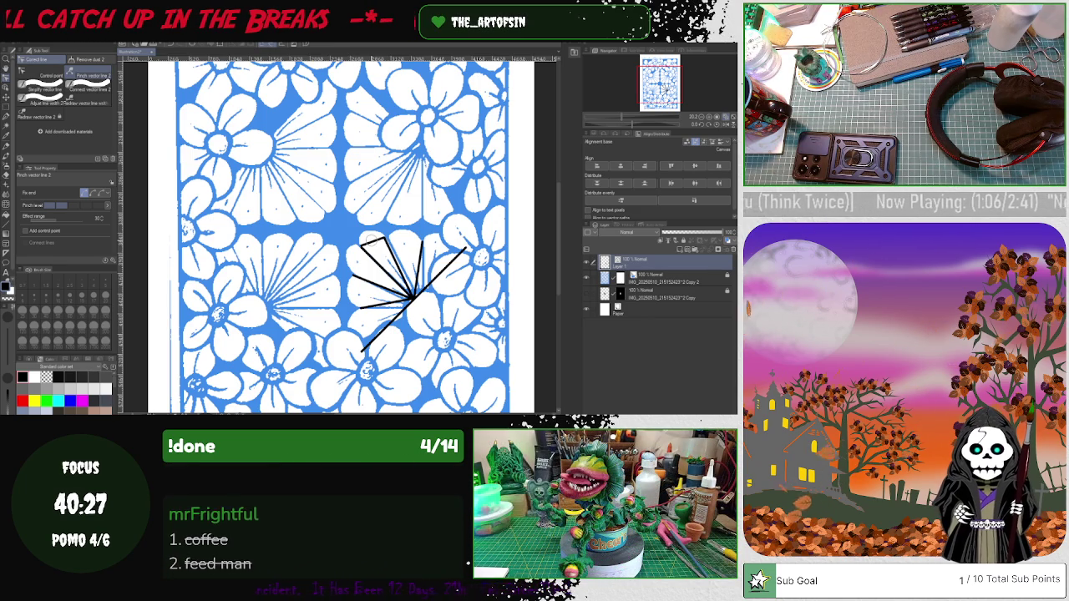
pyautogui.click(96, 105)
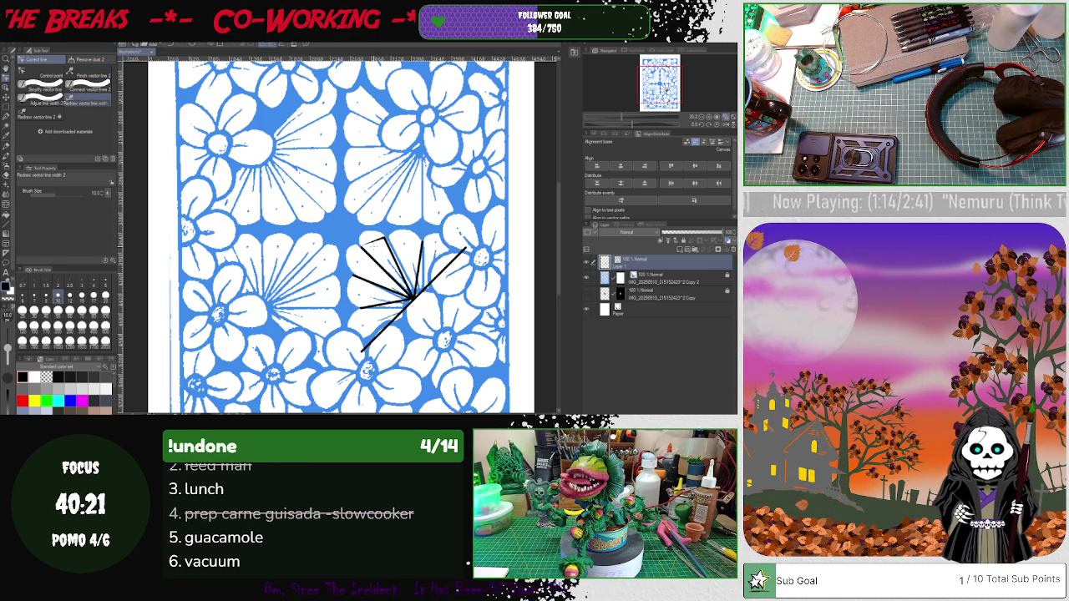
pyautogui.click(87, 76)
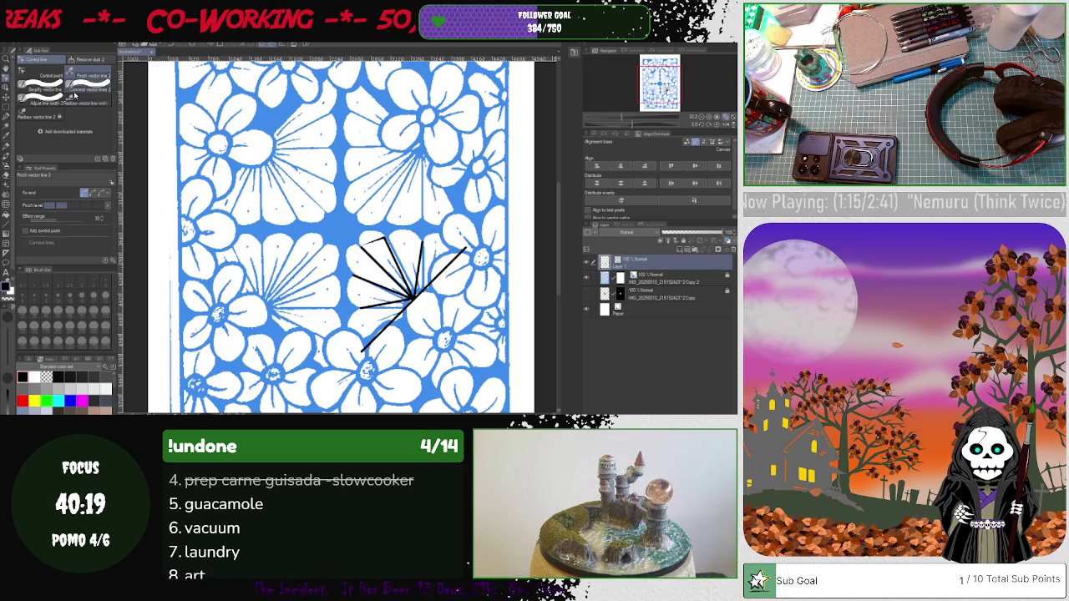
pyautogui.click(46, 117)
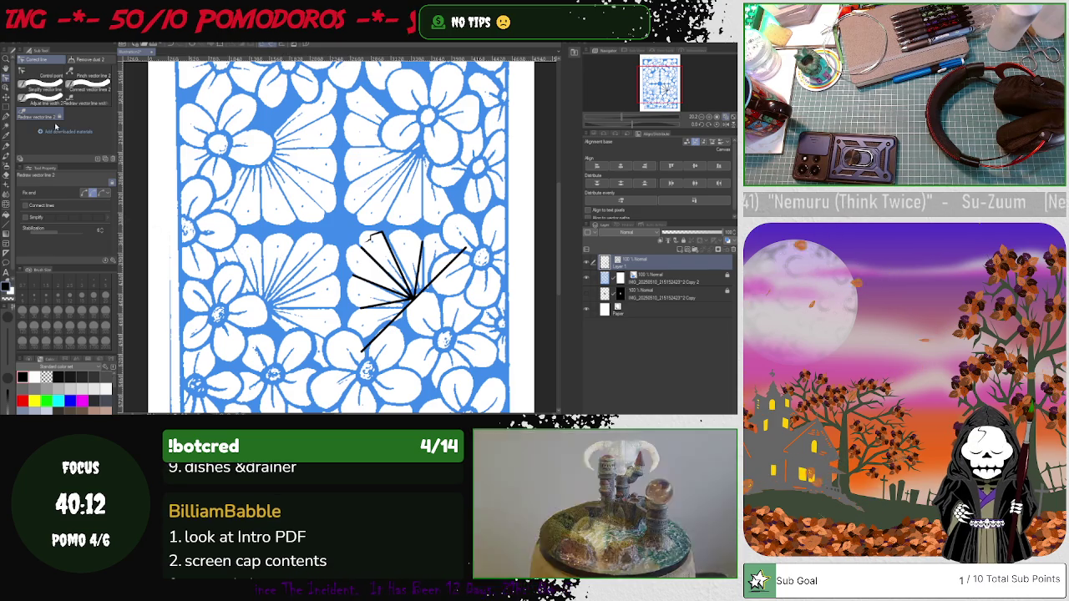
# Brush Simplify vector line over the upper-left fan line so its top hooks over
pyautogui.press('y')
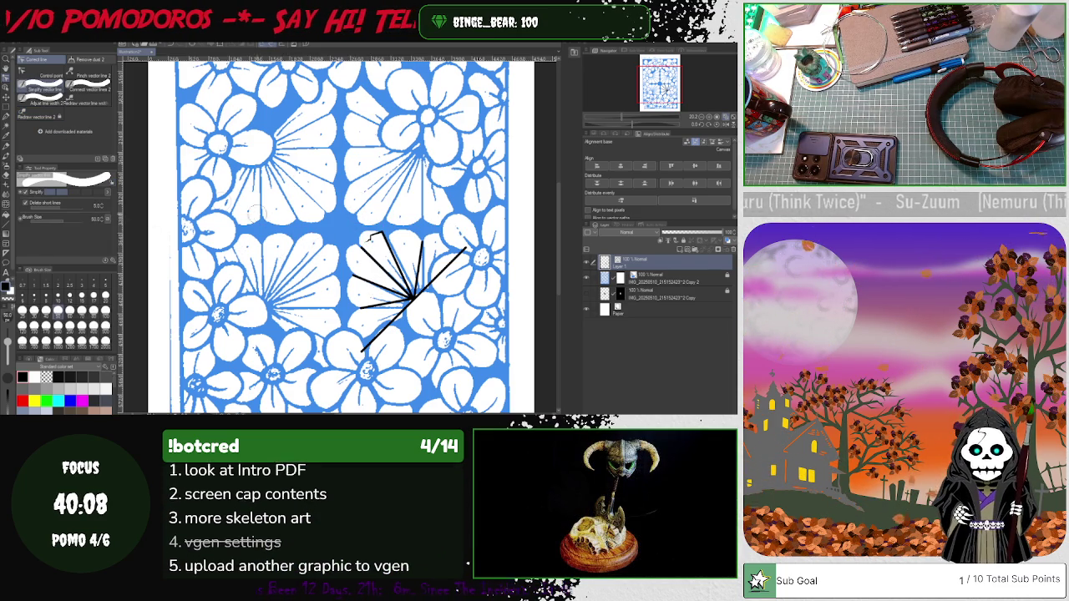
pyautogui.press('y')
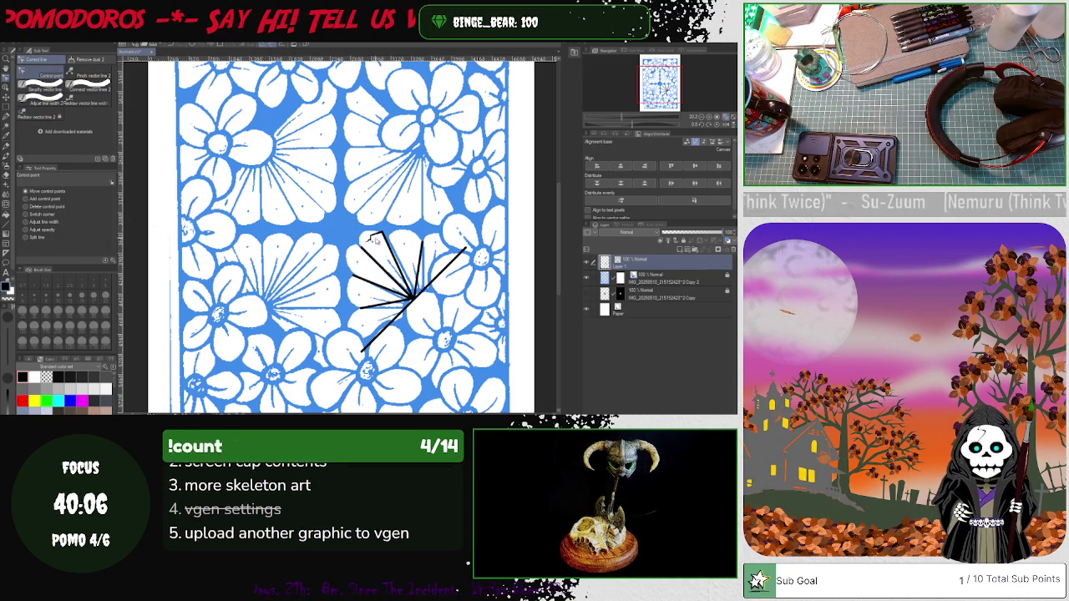
pyautogui.click(26, 214)
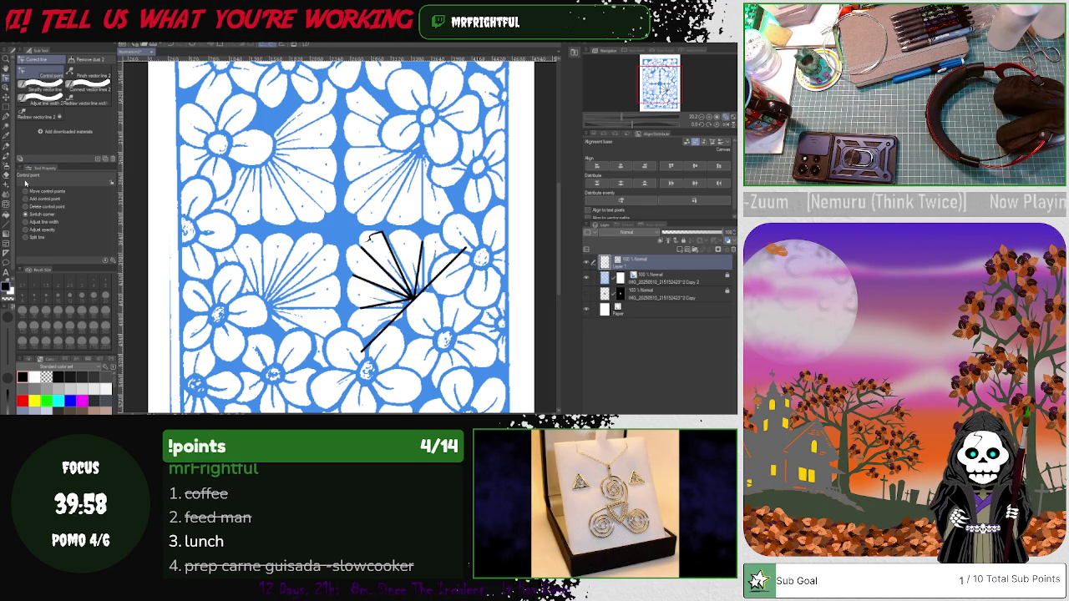
pyautogui.click(37, 113)
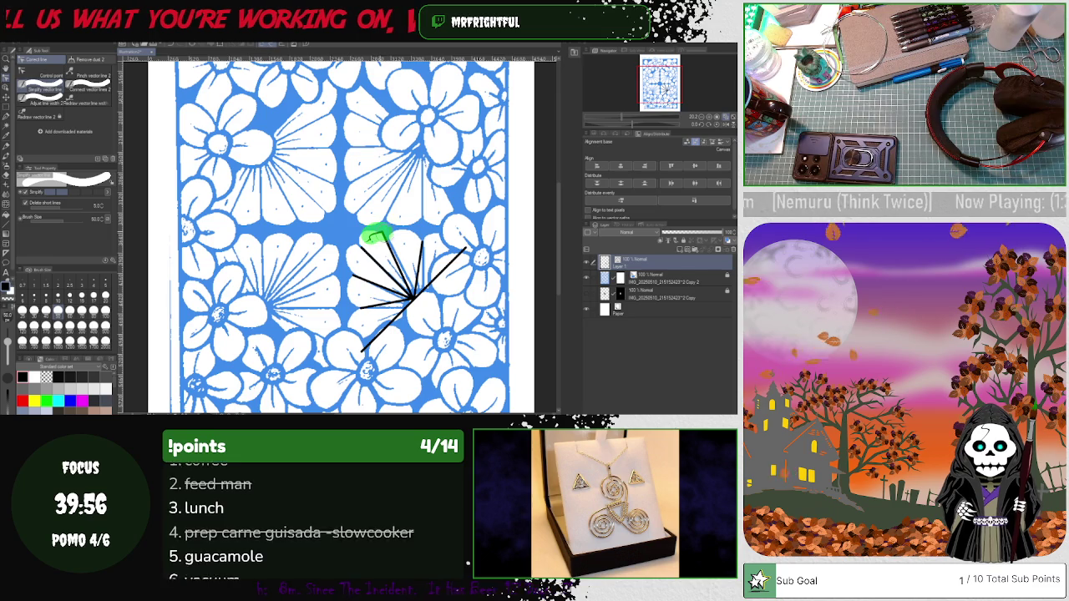
pyautogui.moveTo(373, 236); pyautogui.dragTo(399, 293)
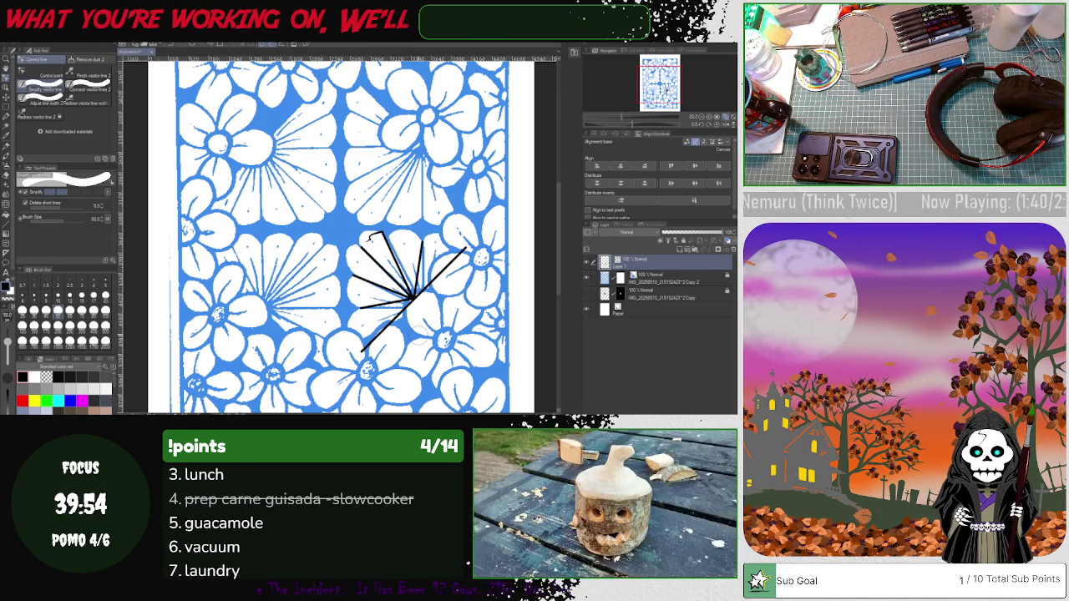
pyautogui.click(38, 61)
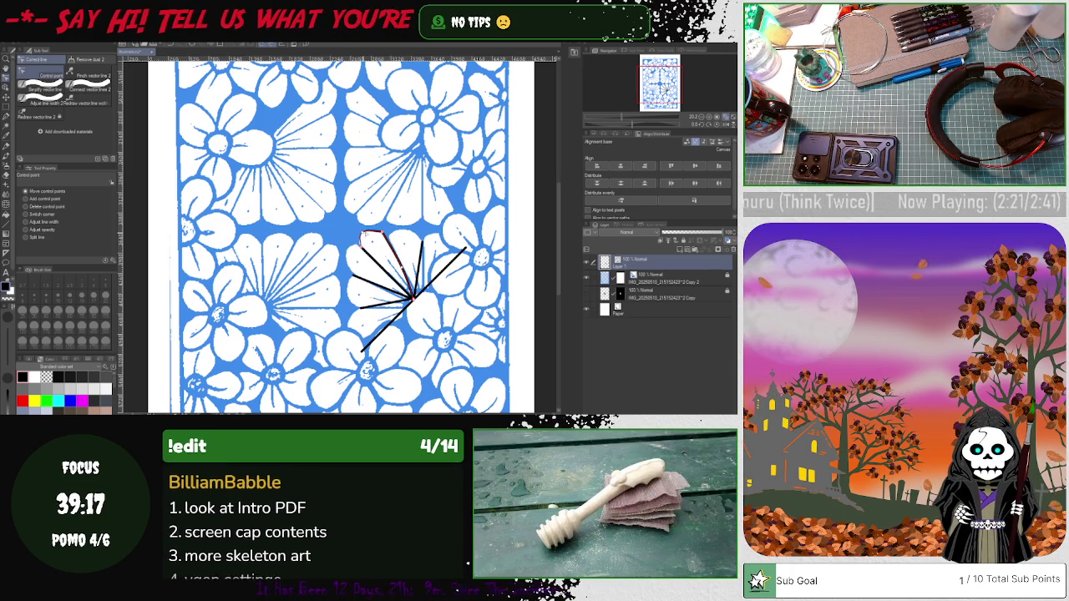
# Round the upper-left line's sharp top point with Switch corner, then select and stretch the curve
pyautogui.click(25, 214)
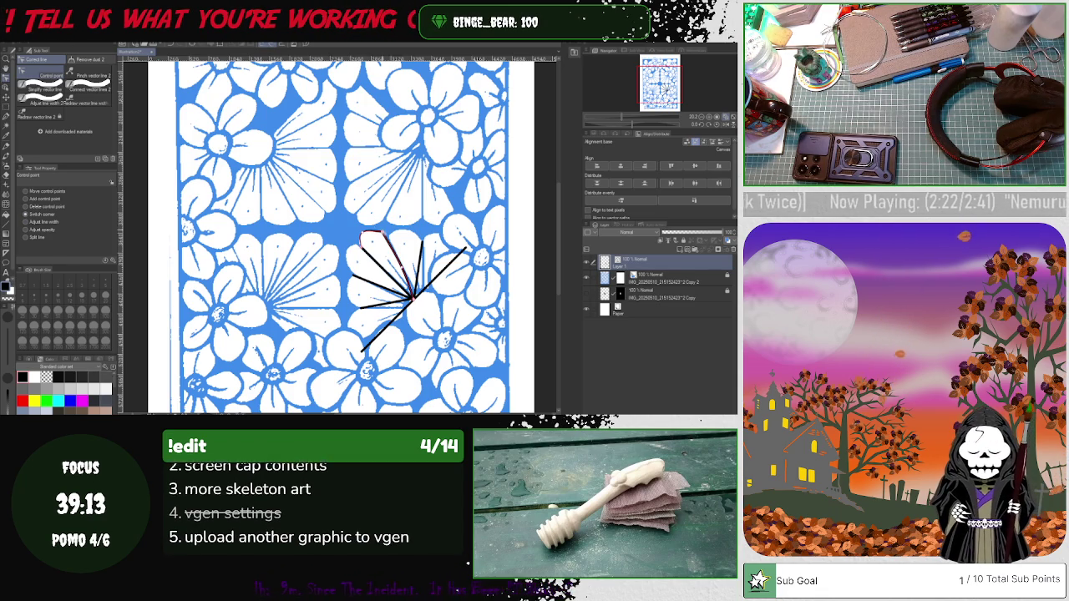
pyautogui.click(362, 233)
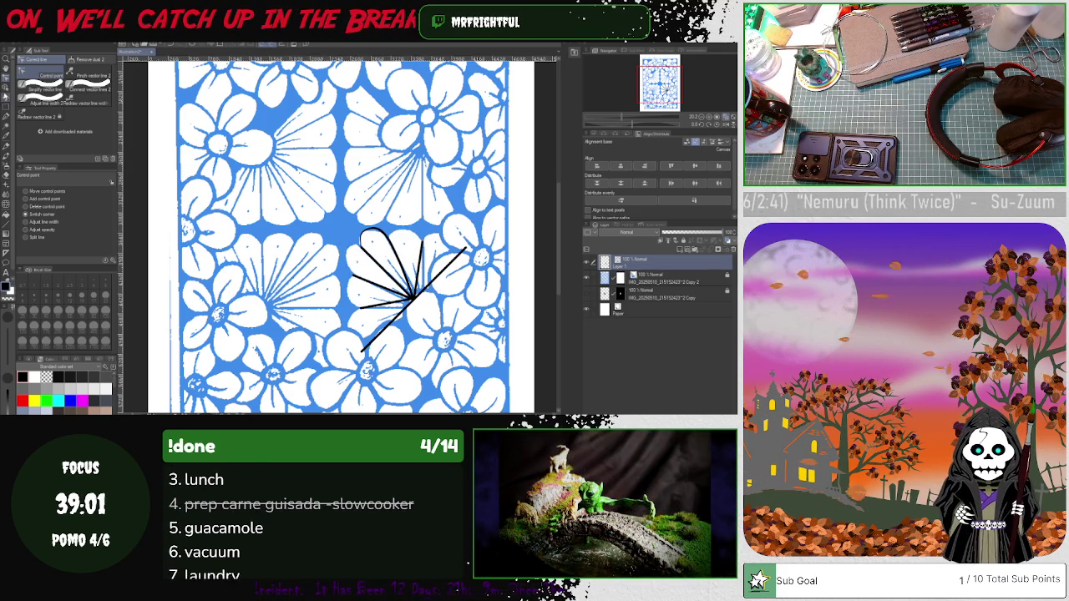
pyautogui.press('o')
pyautogui.click(420, 246)
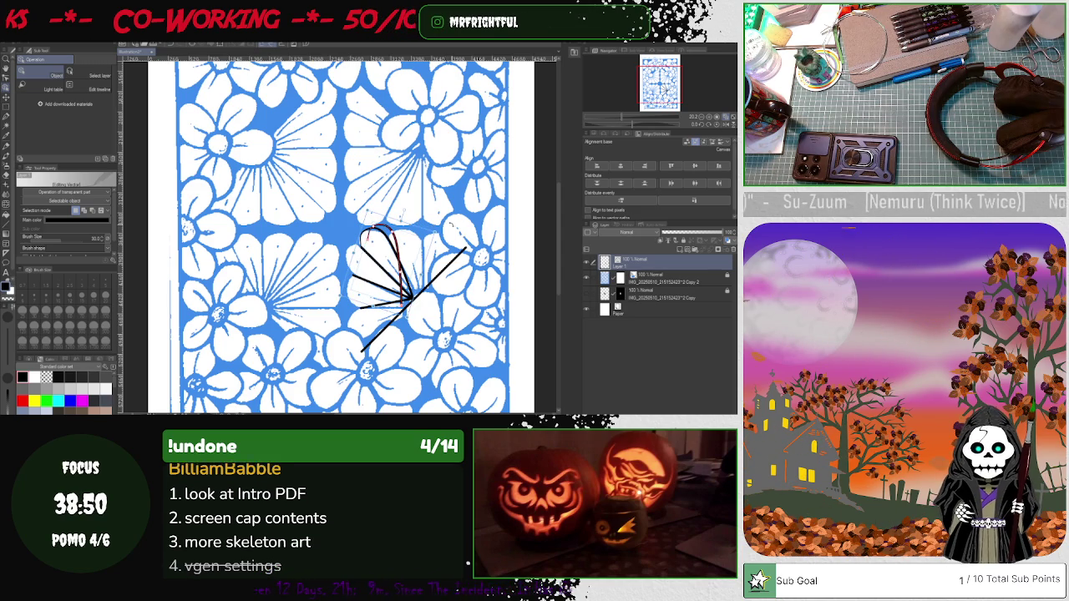
pyautogui.moveTo(391, 226); pyautogui.dragTo(411, 294)
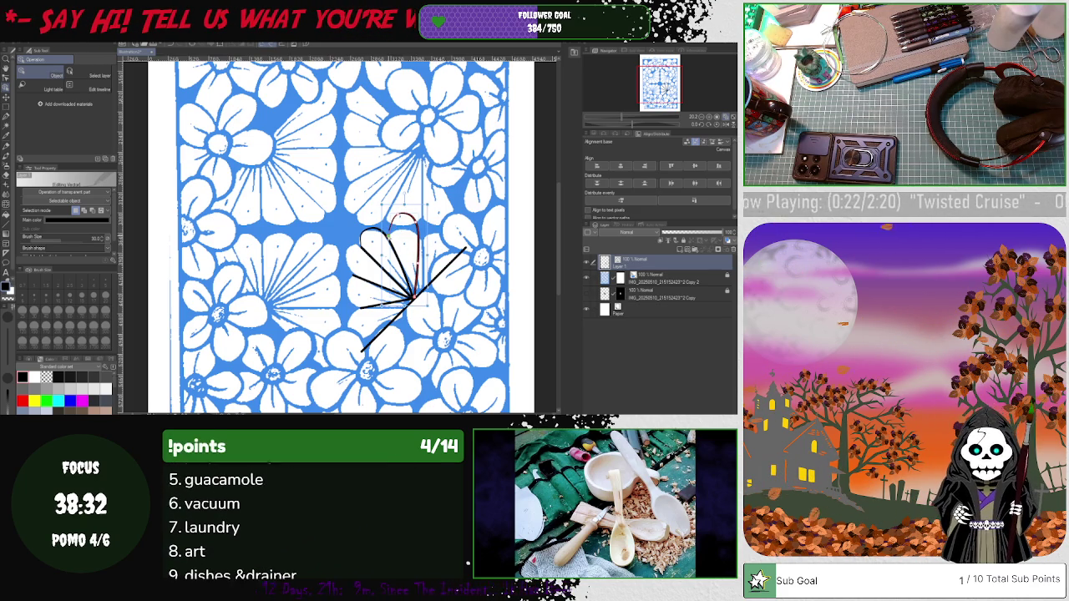
# Drag the curve's handles so it spans two fan lines, deselect, and pencil-sketch the next petal arc
pyautogui.moveTo(401, 218); pyautogui.dragTo(416, 224)
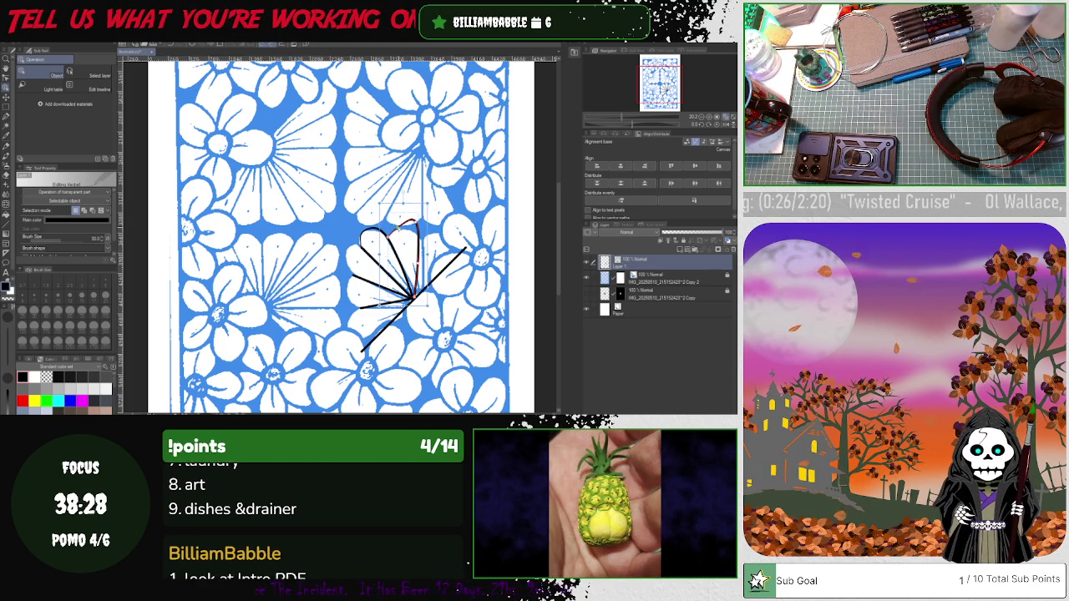
pyautogui.moveTo(414, 224); pyautogui.dragTo(421, 241)
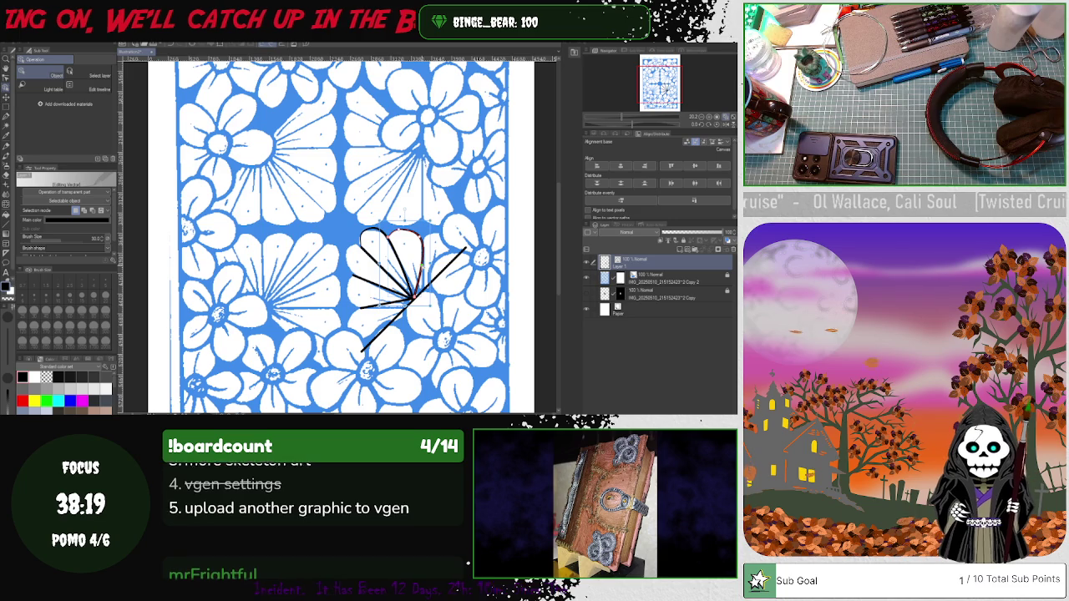
pyautogui.click(410, 315)
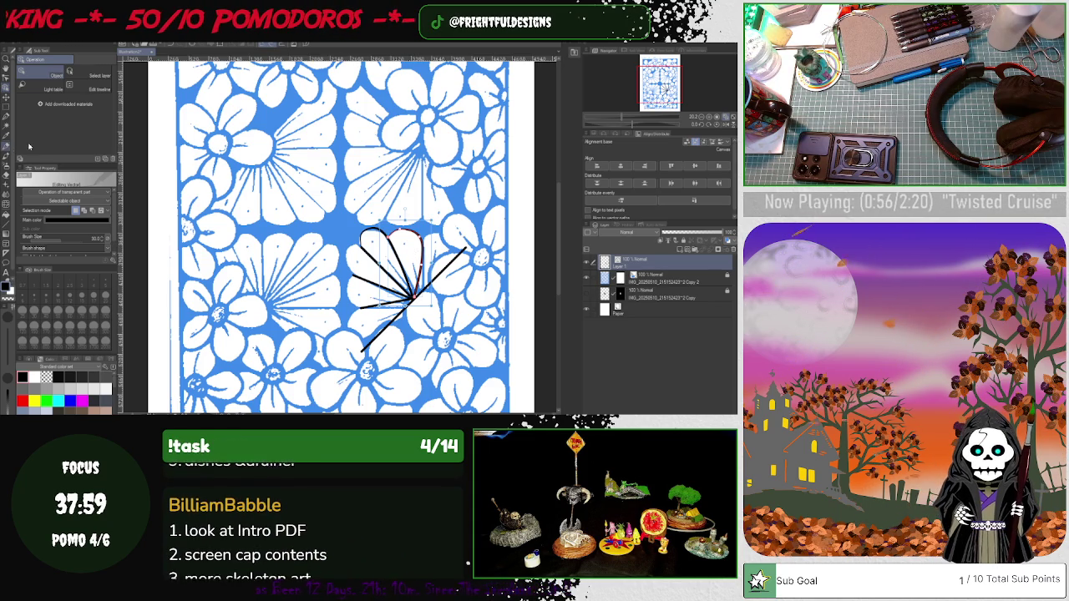
pyautogui.click(5, 145)
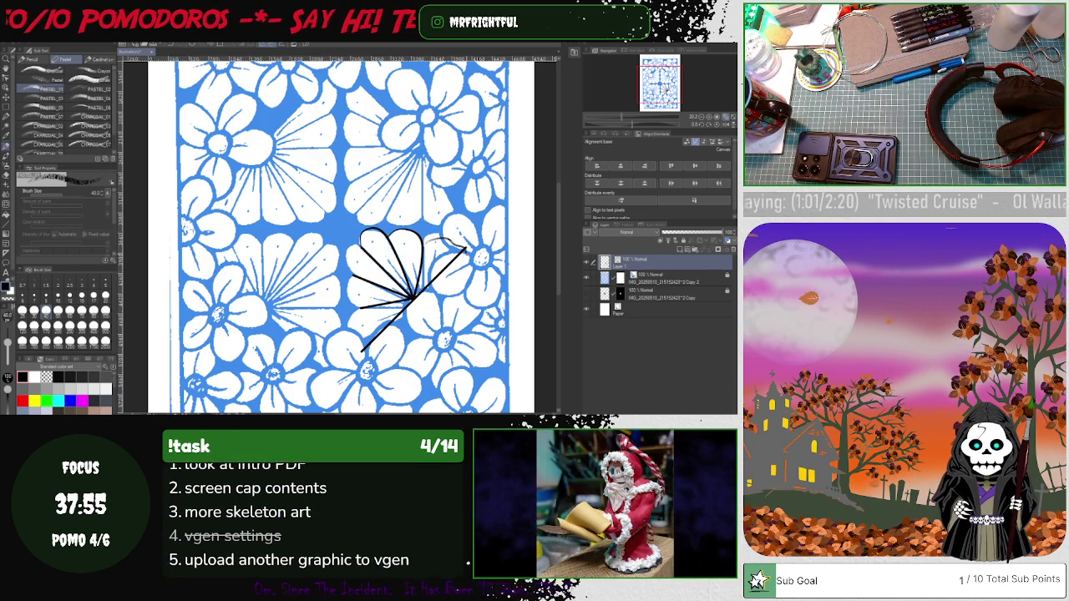
pyautogui.moveTo(430, 242); pyautogui.dragTo(466, 249)
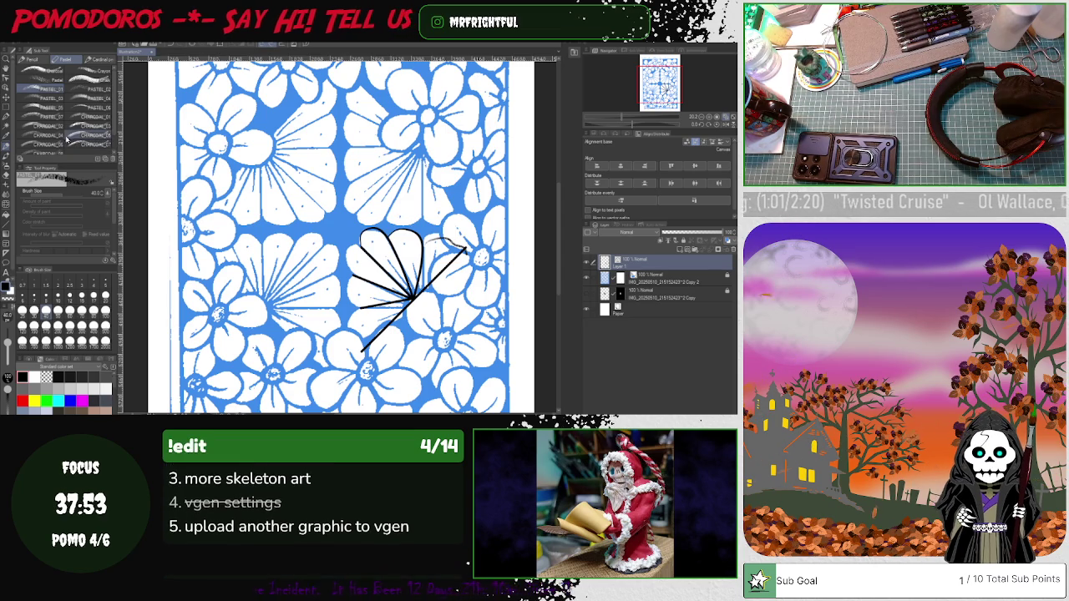
pyautogui.click(8, 117)
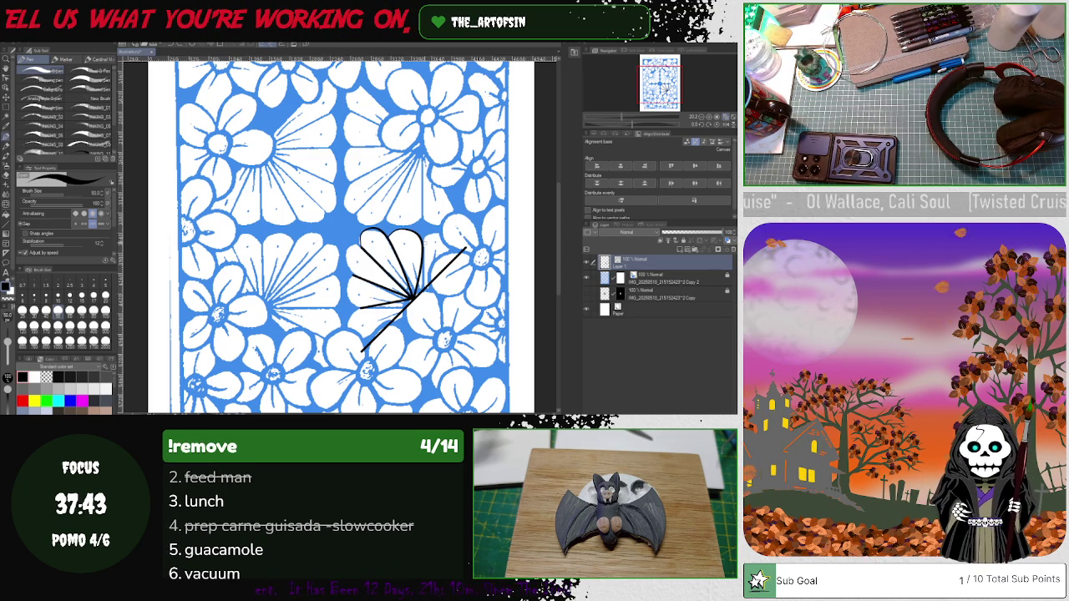
# Extend the petal arc and draw a vertical scalloped outline beside the upper-left flower
pyautogui.moveTo(405, 236); pyautogui.dragTo(460, 250)
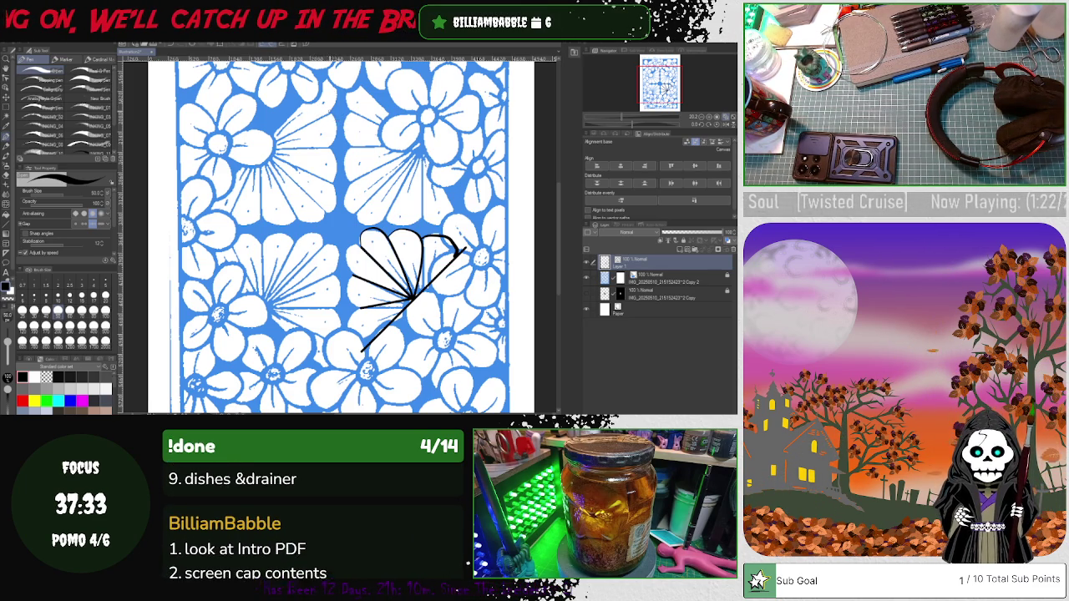
pyautogui.moveTo(324, 110)
pyautogui.mouseDown()
pyautogui.moveTo(338, 132)
pyautogui.moveTo(329, 187)
pyautogui.mouseUp()
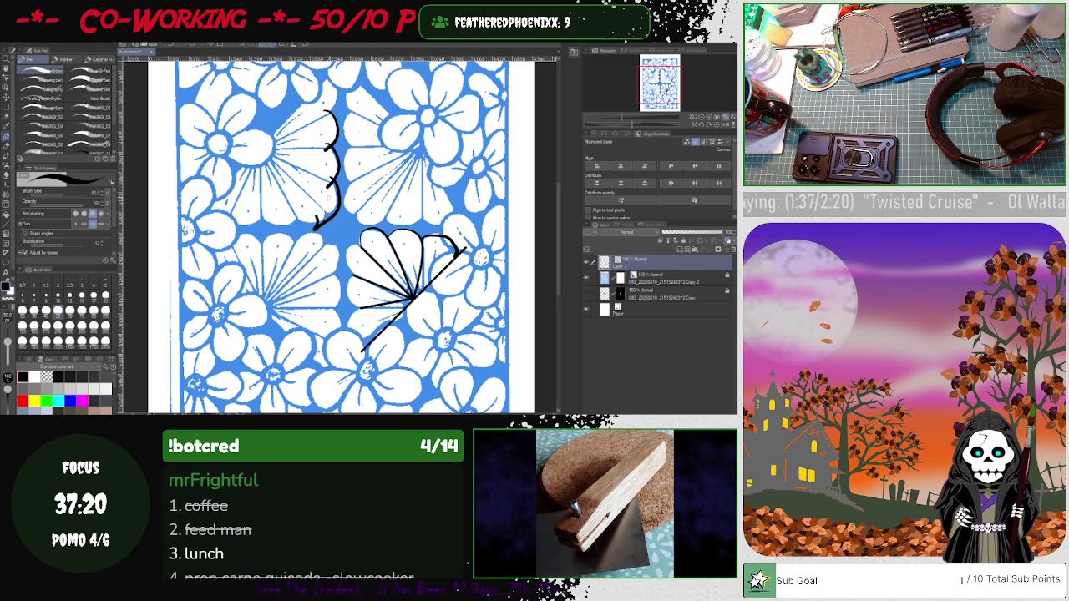
pyautogui.hotkey('ctrl', 'z')
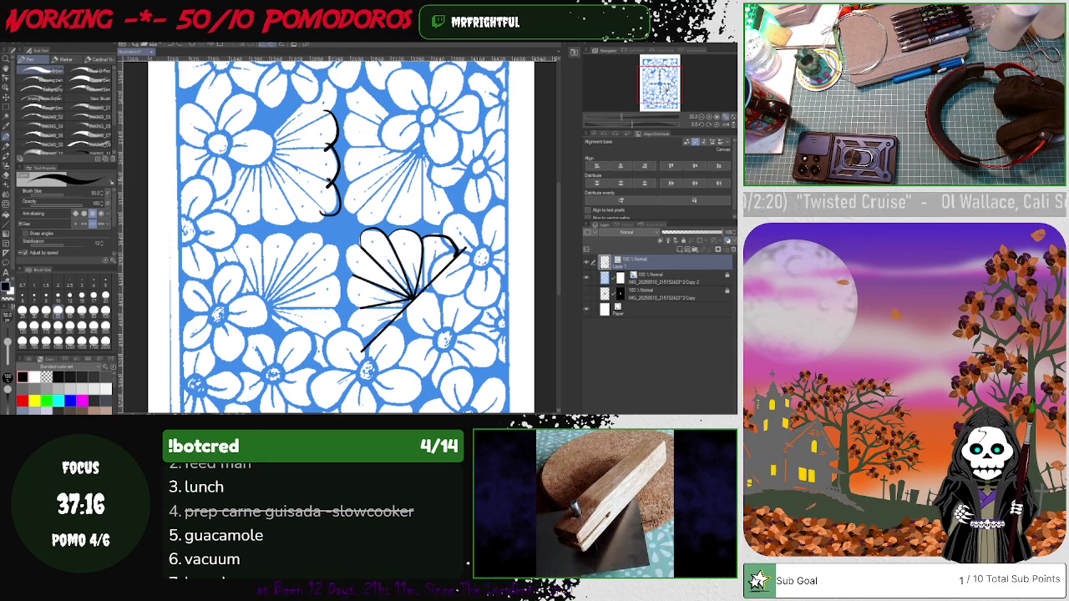
pyautogui.moveTo(328, 71); pyautogui.dragTo(332, 108)
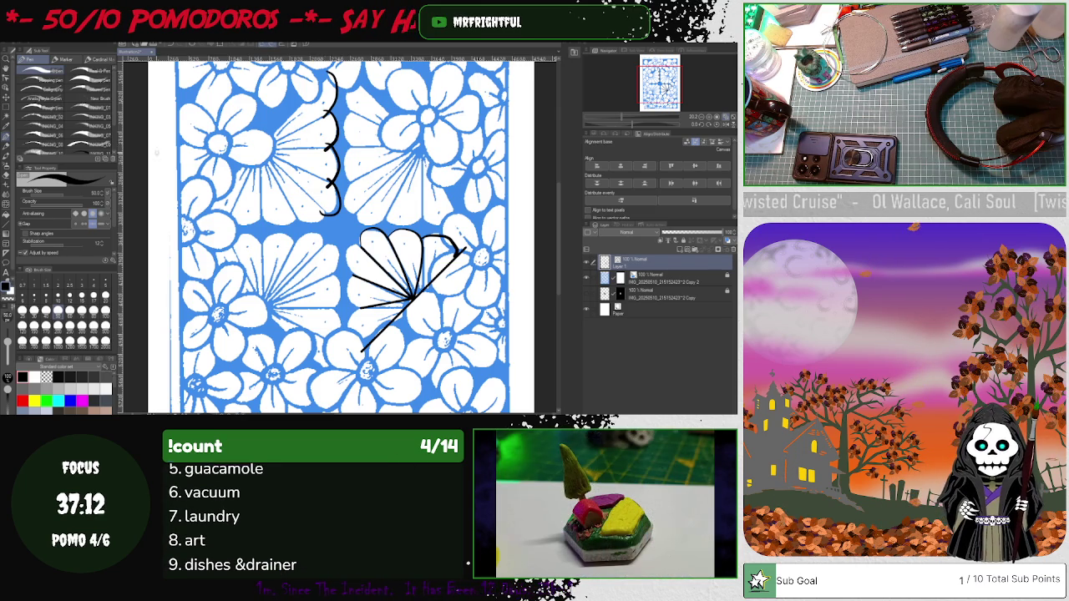
# Smooth the scalloped line with Simplify vector line, then select part of the fan drawing
pyautogui.click(6, 78)
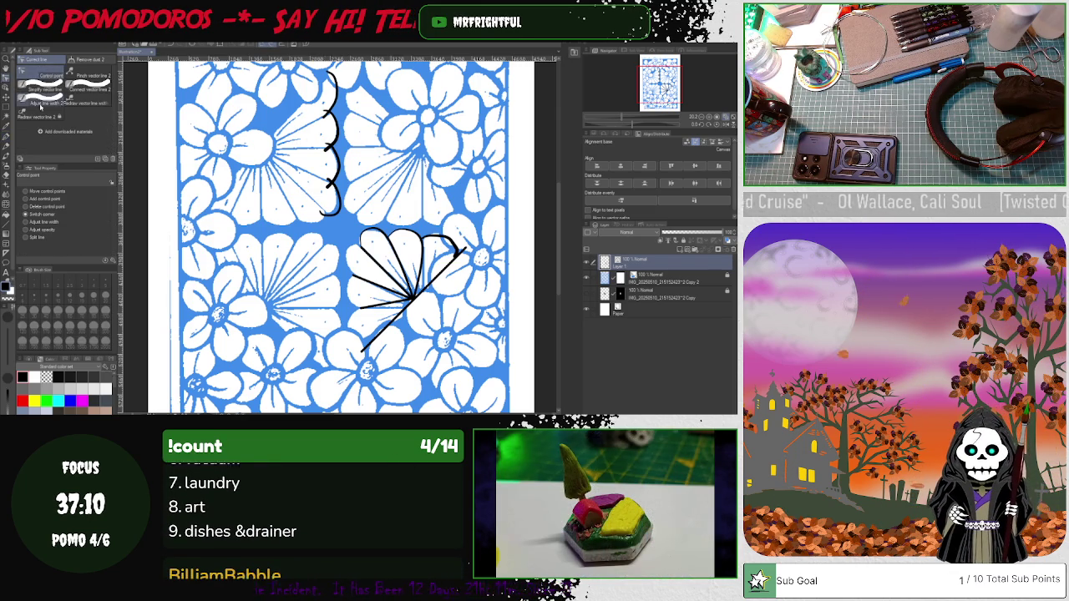
pyautogui.click(43, 88)
pyautogui.moveTo(329, 62); pyautogui.dragTo(334, 216)
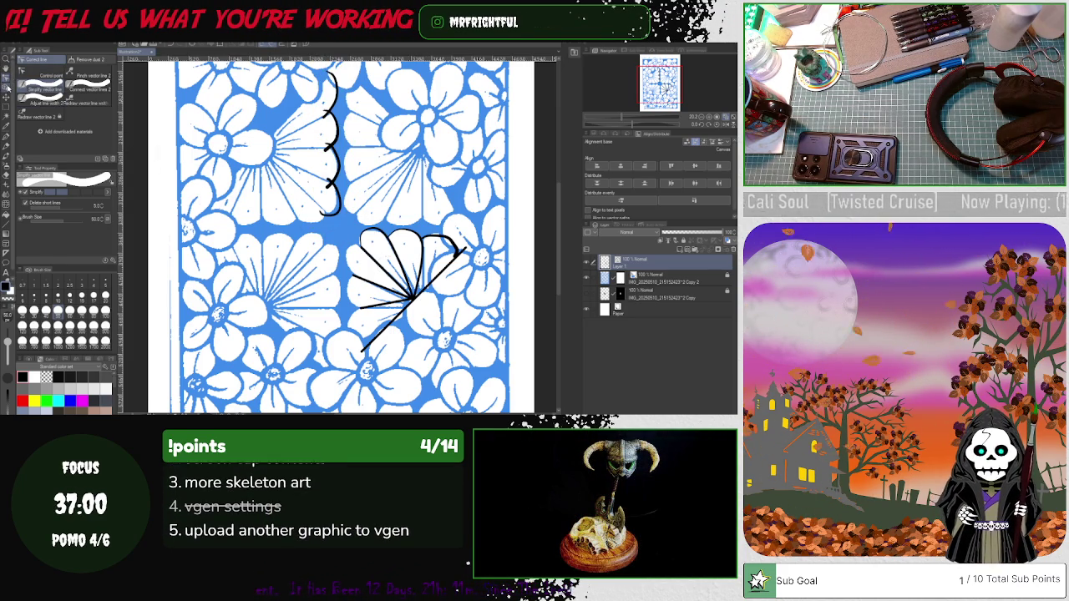
pyautogui.press('o')
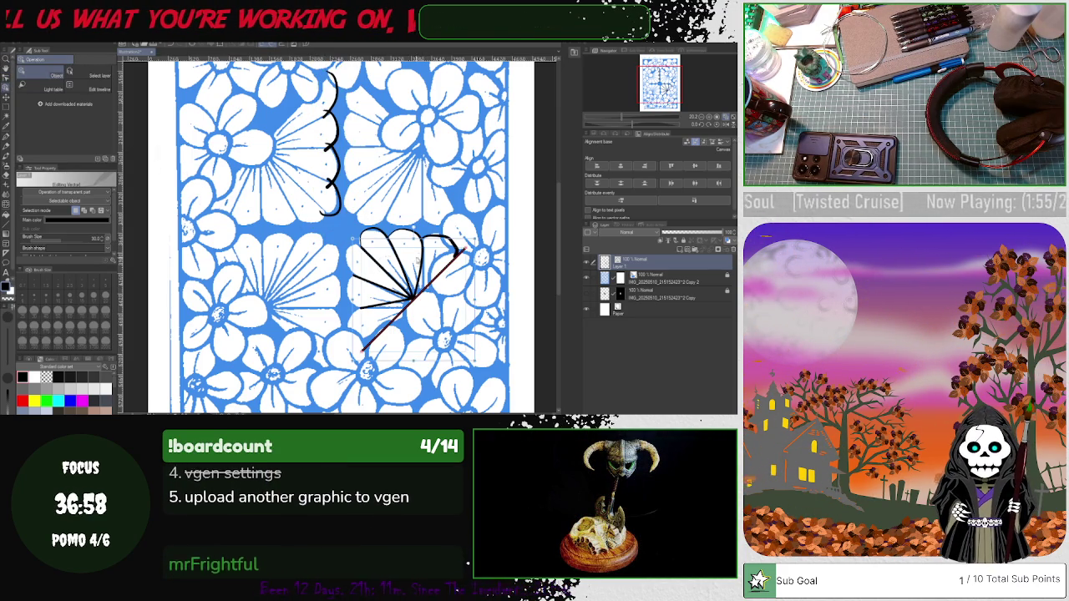
pyautogui.click(413, 267)
# Delete the selected fan strokes, then undo back to remove the hooked and outline strokes
pyautogui.press('Delete')
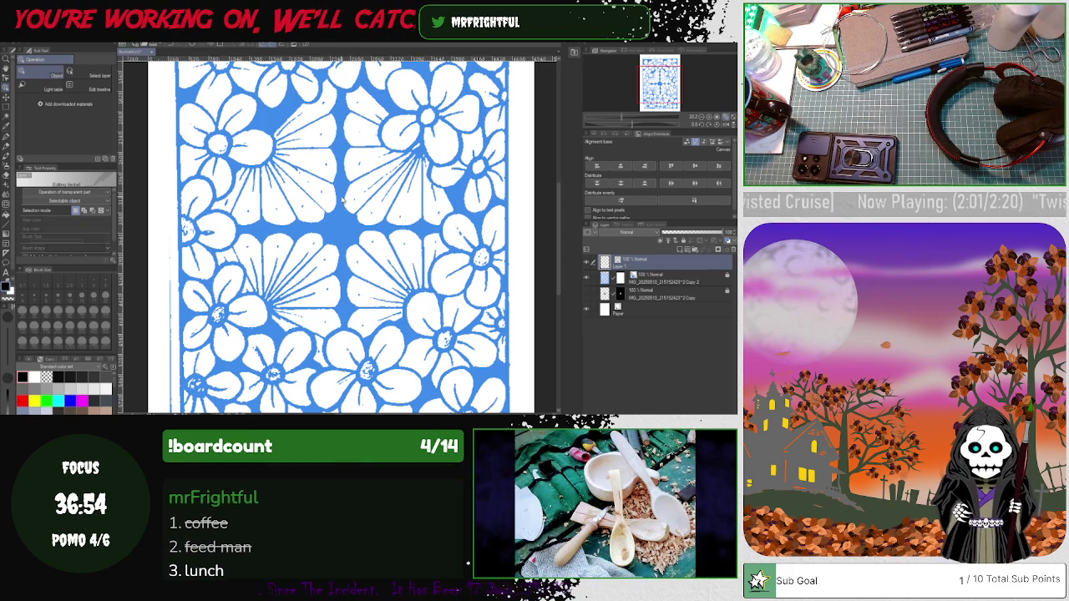
pyautogui.hotkey('ctrl', 'z')
pyautogui.hotkey('ctrl', 'z')
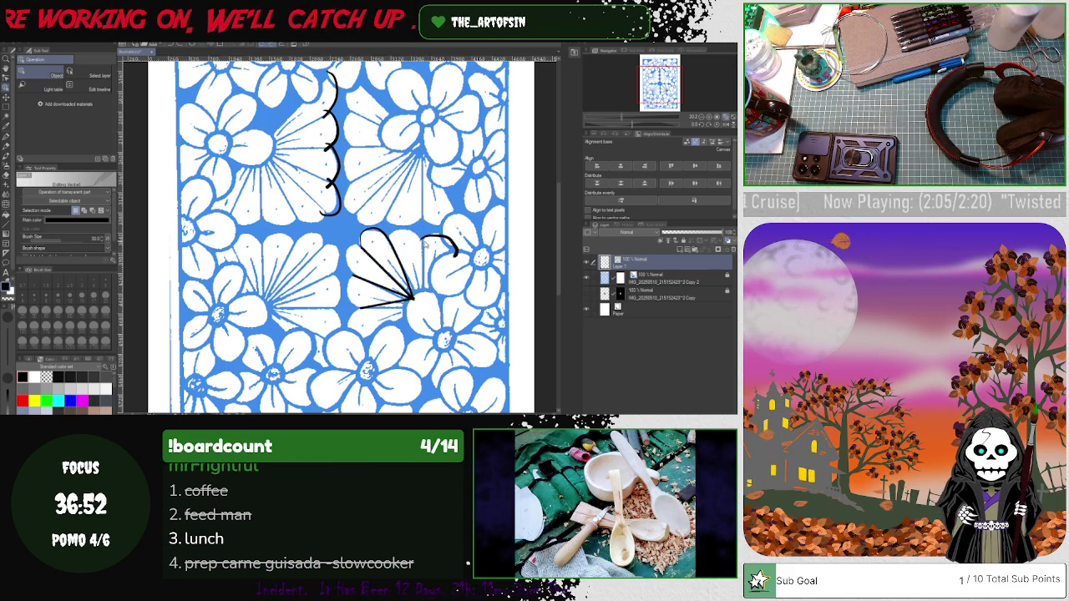
pyautogui.hotkey('ctrl', 'z')
pyautogui.hotkey('ctrl', 'z')
pyautogui.hotkey('ctrl', 'z')
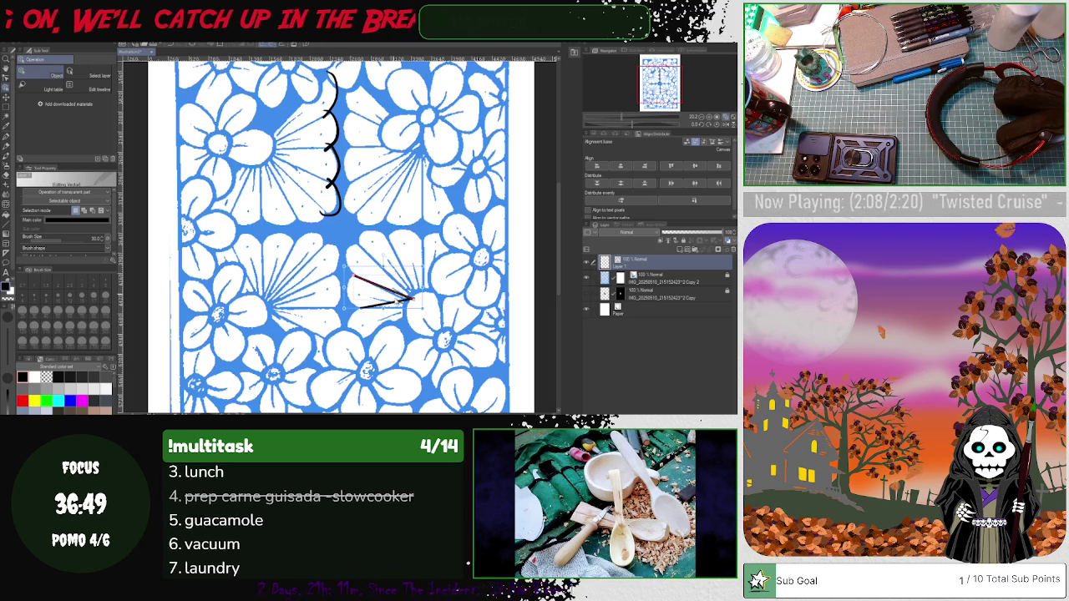
pyautogui.hotkey('ctrl', 'z')
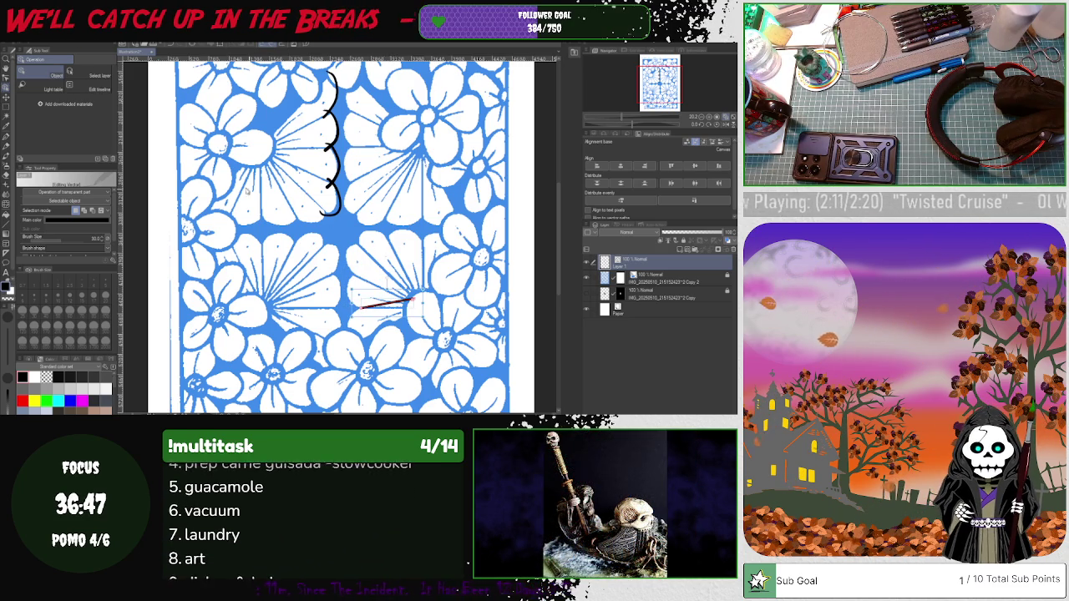
# Smooth the scalloped line from top to bottom with Simplify vector line
pyautogui.press('y')
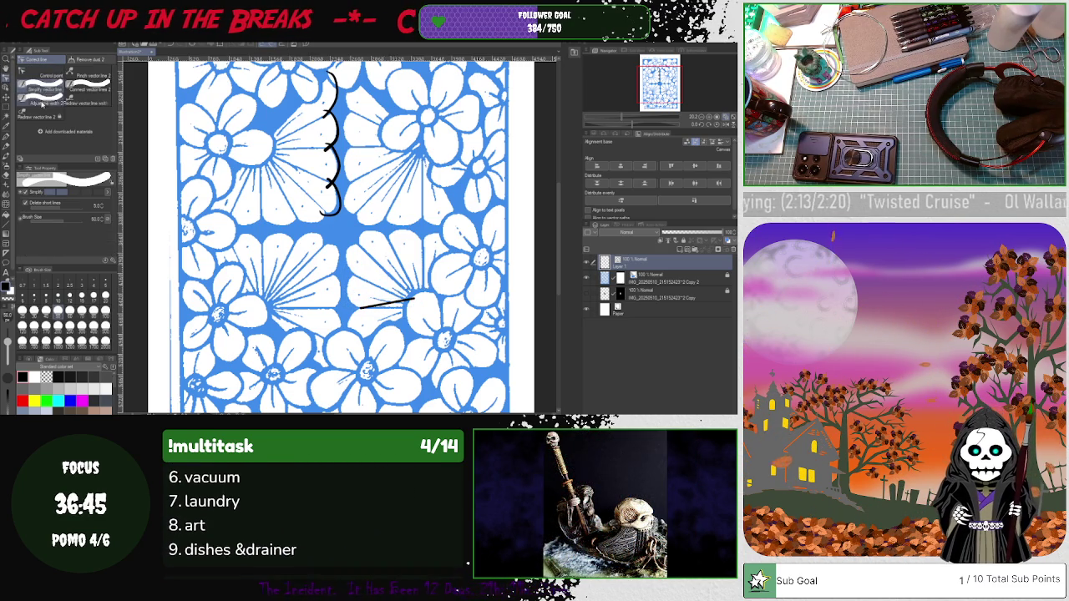
pyautogui.click(42, 75)
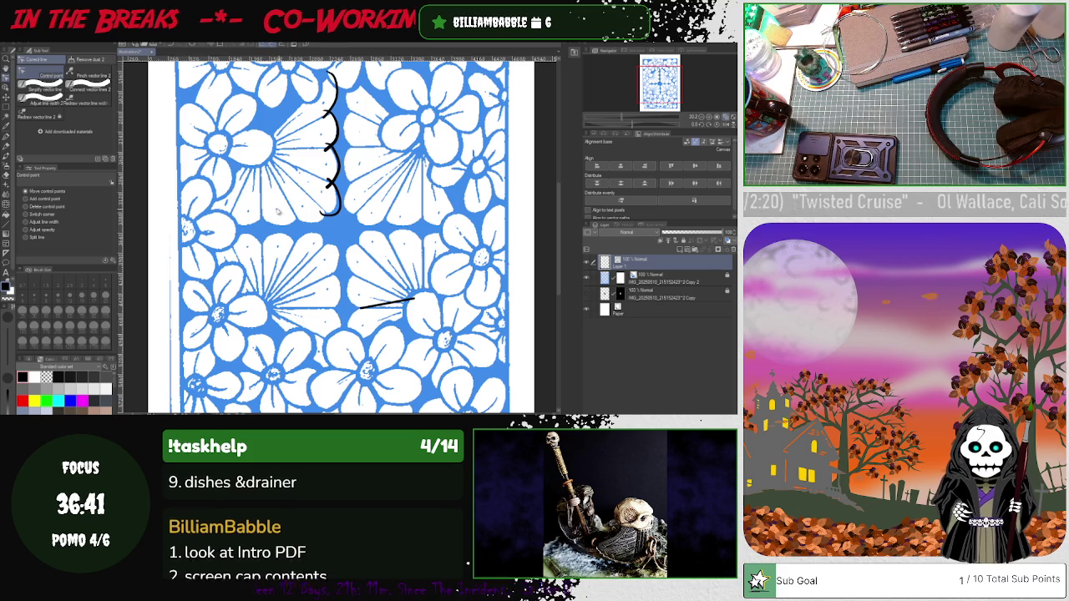
pyautogui.click(42, 88)
pyautogui.moveTo(334, 67); pyautogui.dragTo(332, 177)
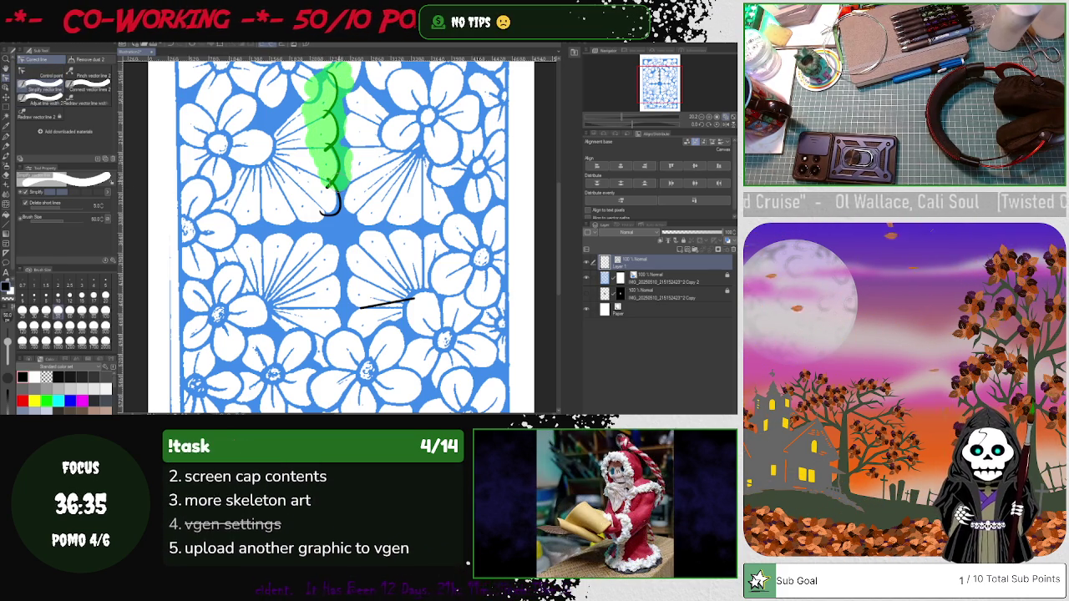
pyautogui.moveTo(332, 177); pyautogui.dragTo(328, 244)
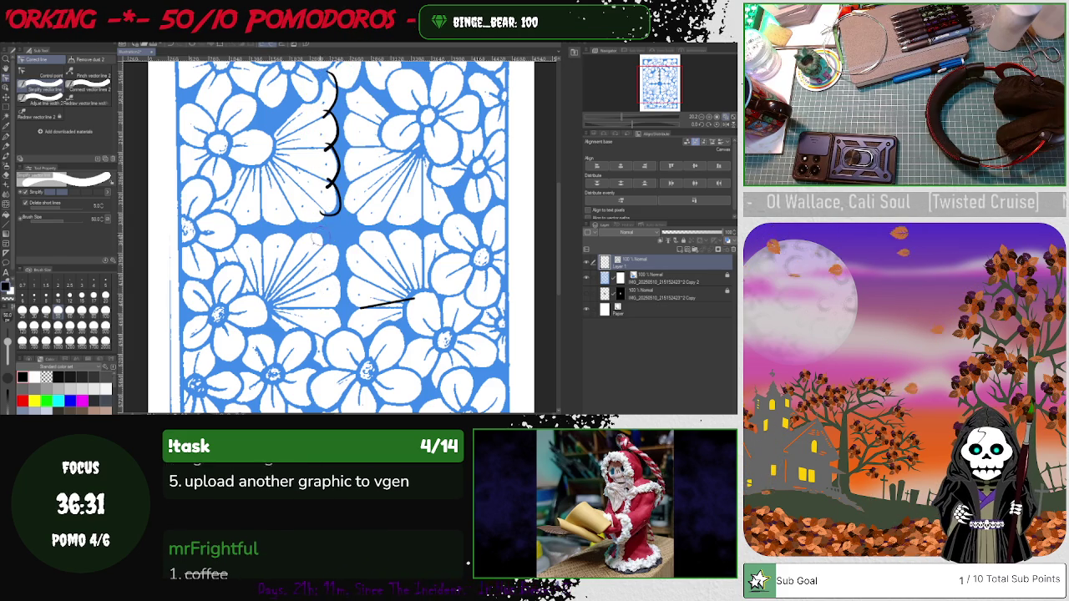
pyautogui.scroll(1, 324, 268)
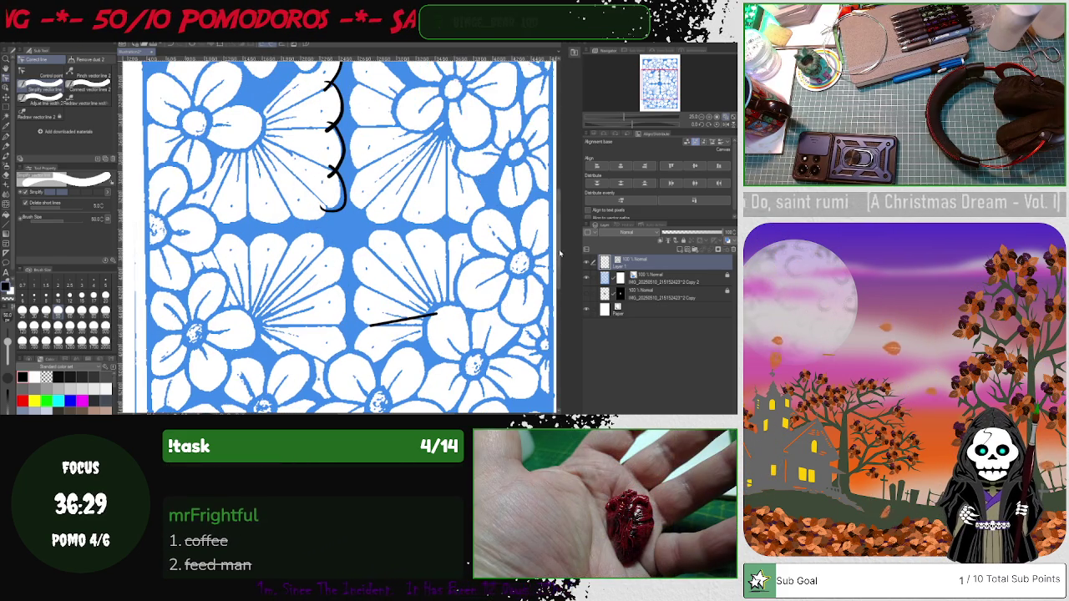
# Delete one control point and move another to reshape a scallop curve
pyautogui.scroll(3, 558, 254)
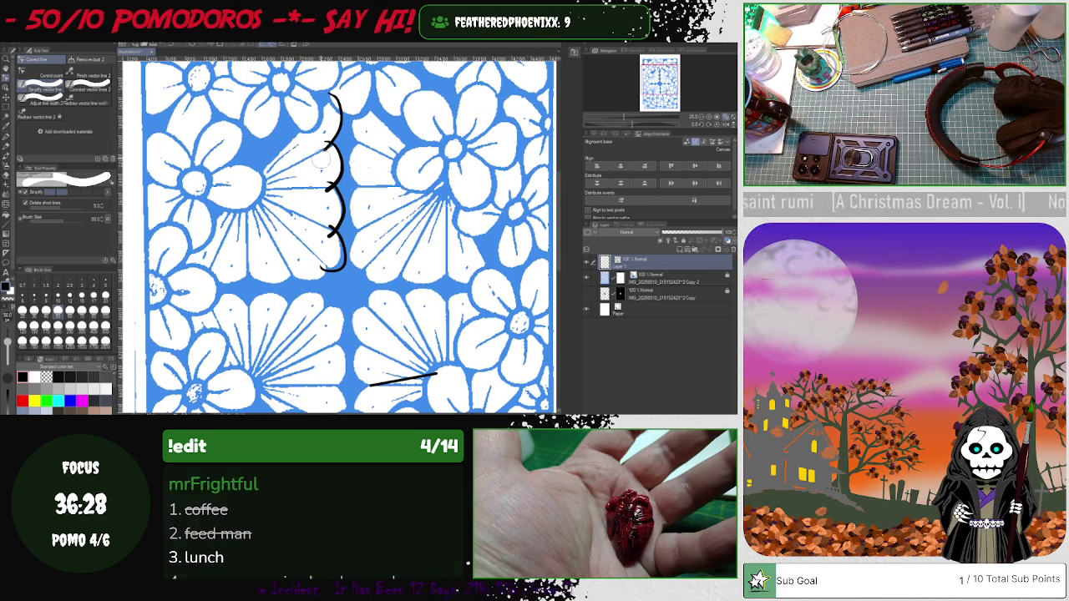
pyautogui.click(42, 77)
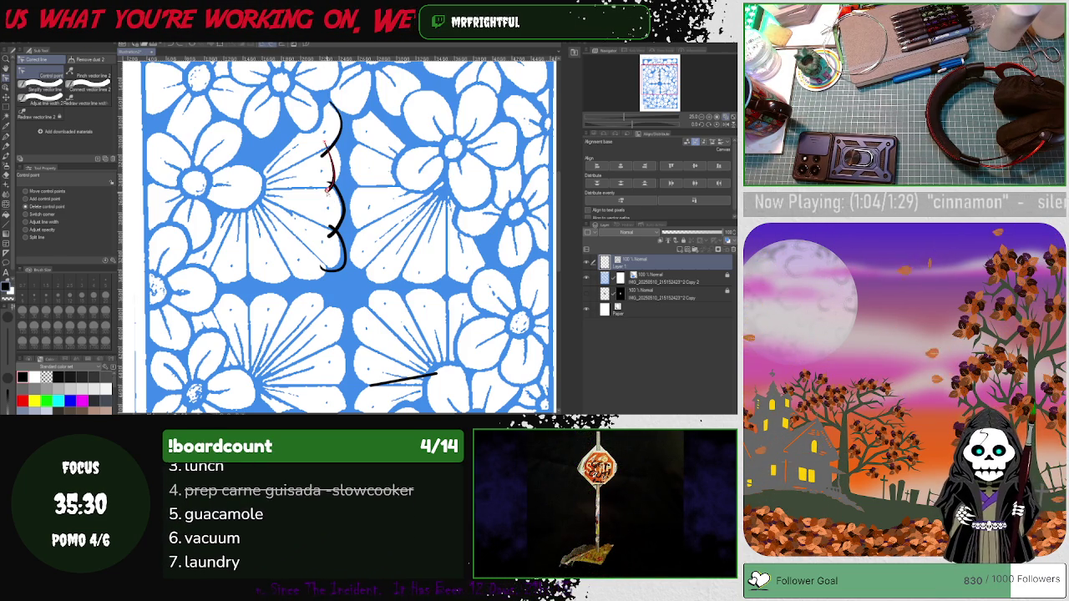
pyautogui.click(327, 188)
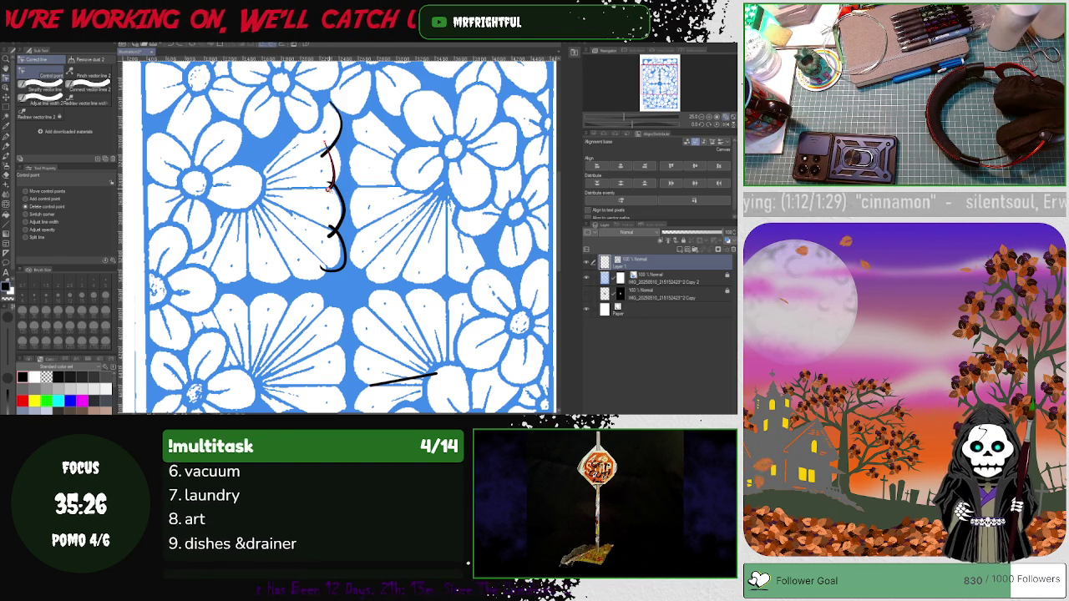
pyautogui.click(55, 191)
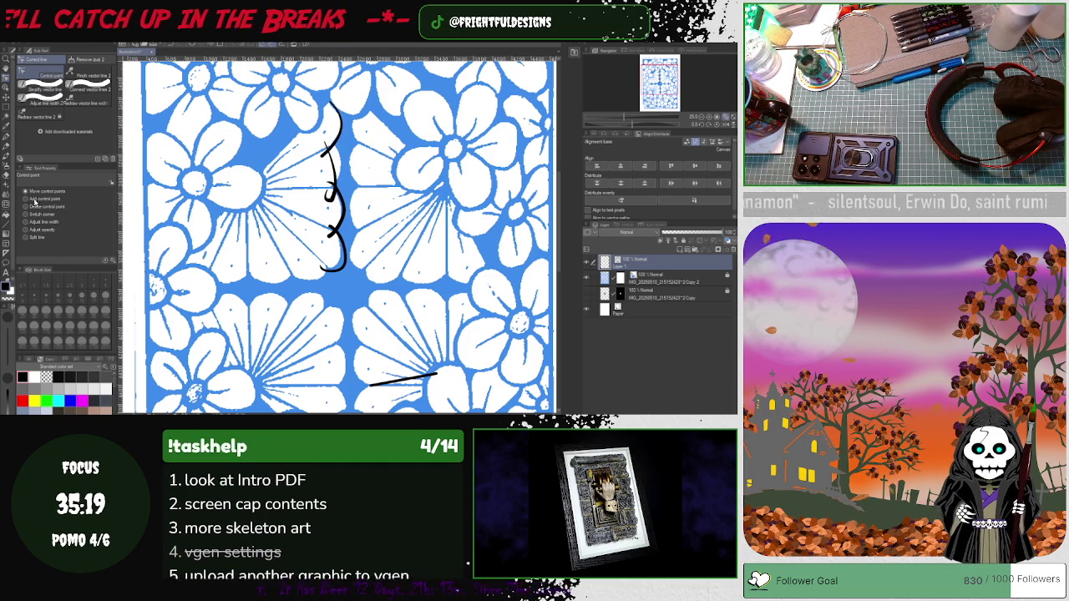
pyautogui.moveTo(330, 180); pyautogui.dragTo(334, 219)
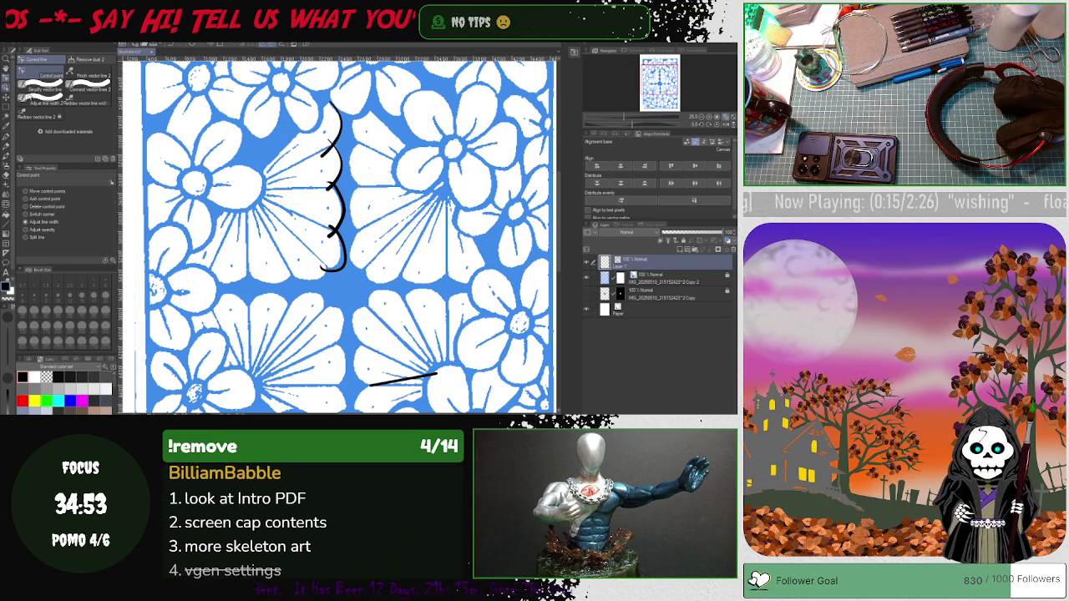
# Delete the lower part of the scalloped line and move the remaining segment lower
pyautogui.press('o')
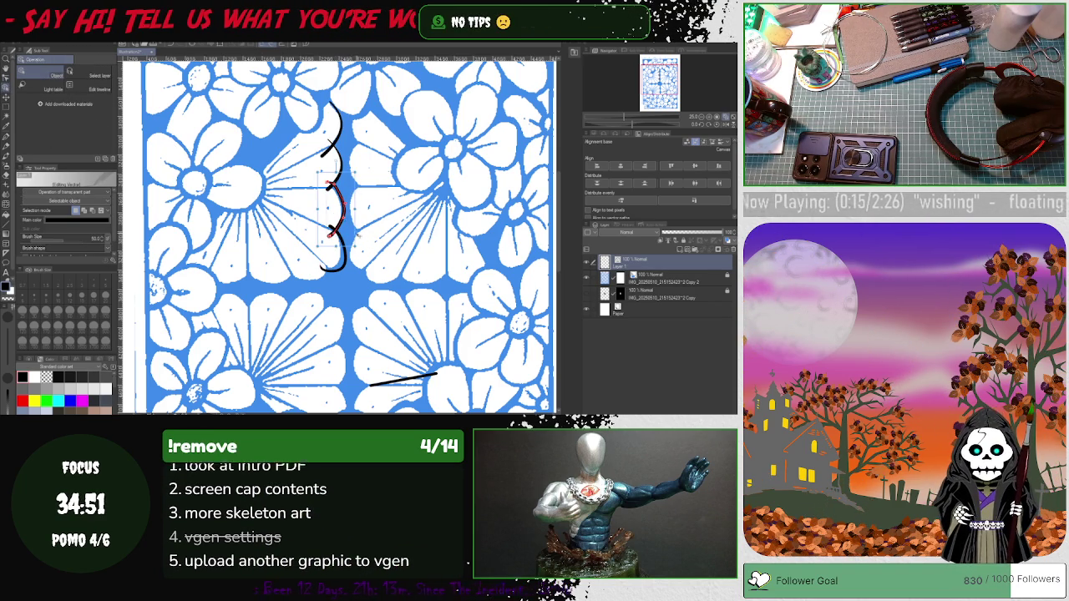
pyautogui.press('Delete')
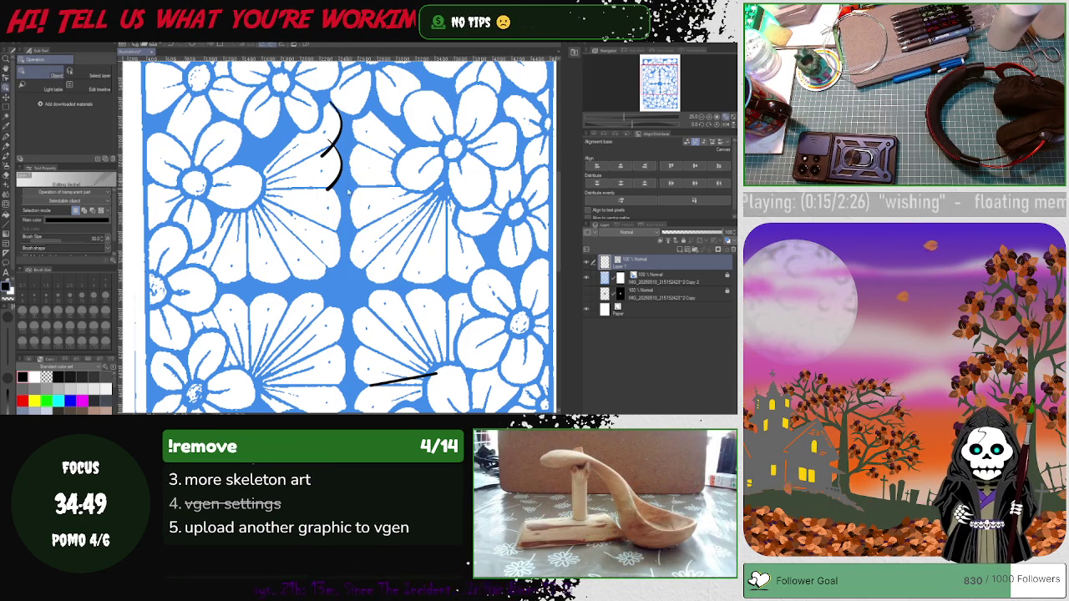
pyautogui.click(354, 165)
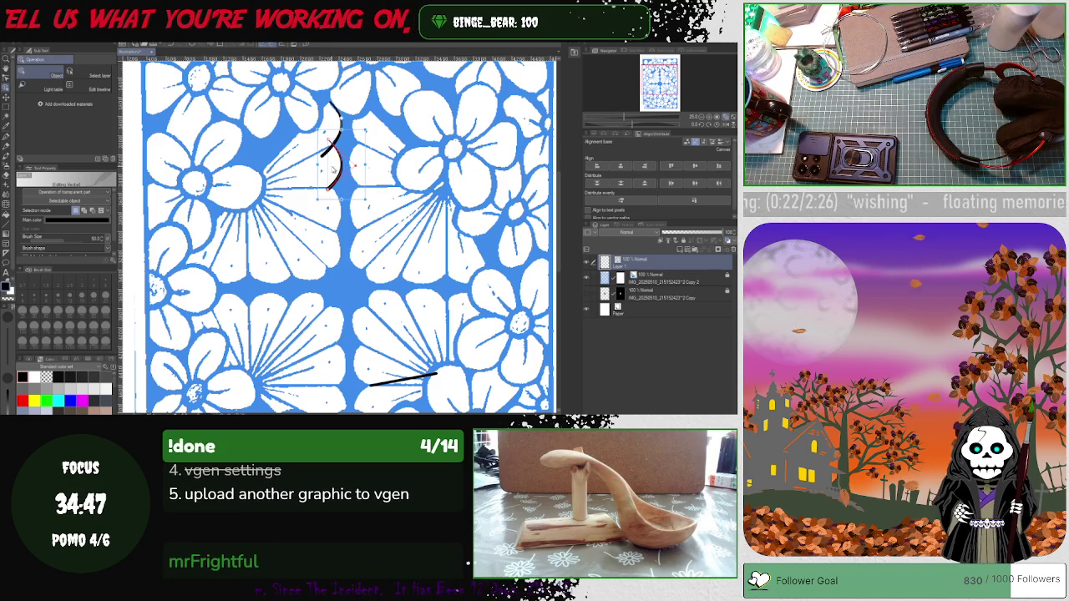
pyautogui.moveTo(354, 165); pyautogui.dragTo(354, 203)
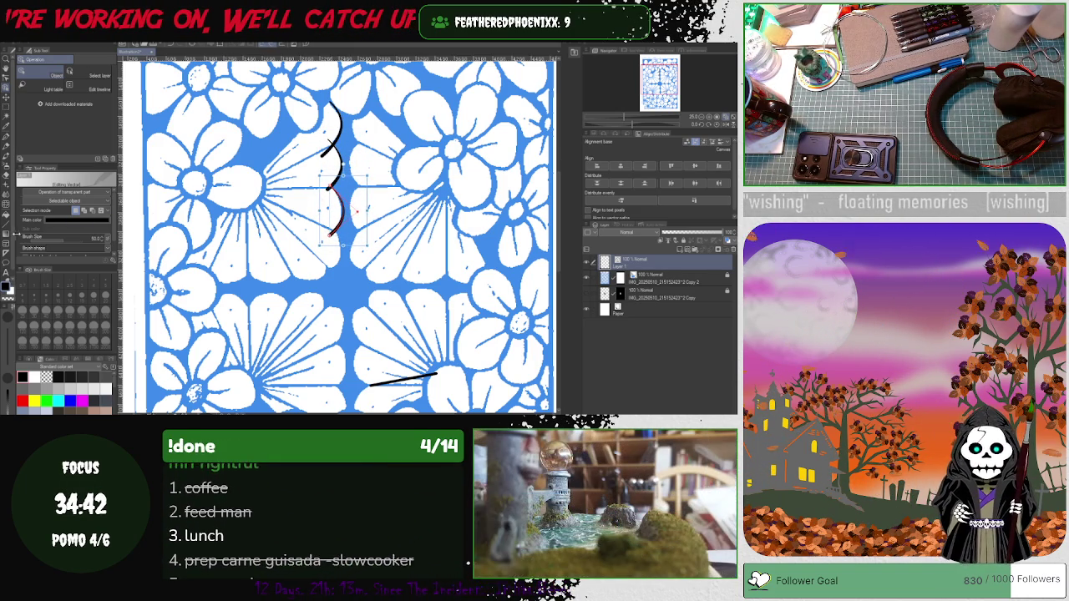
# Select the curved scallop and place a copy further down the column
pyautogui.click(7, 97)
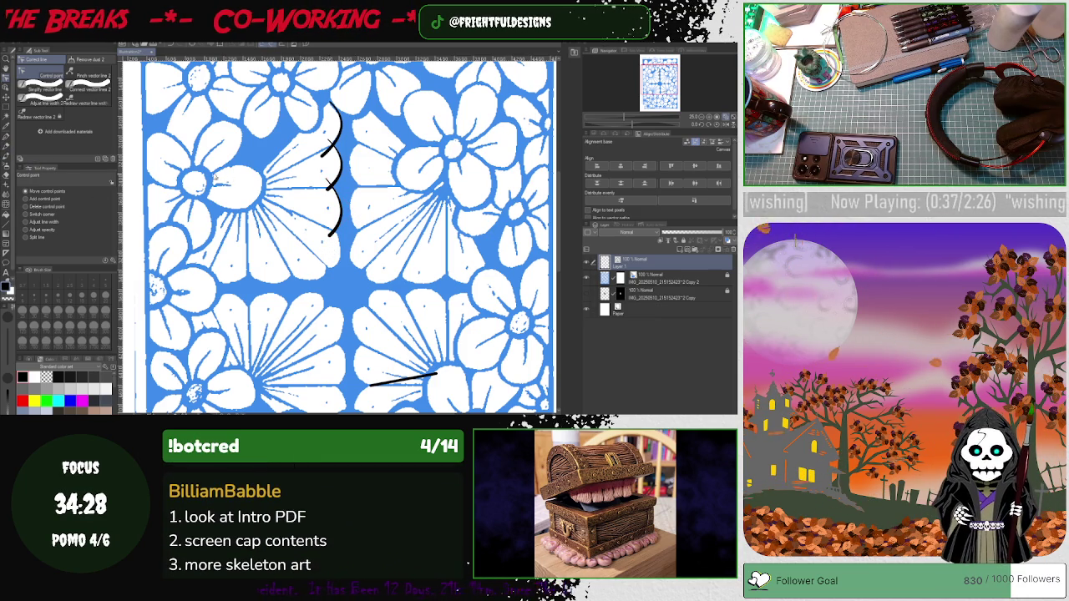
pyautogui.press('o')
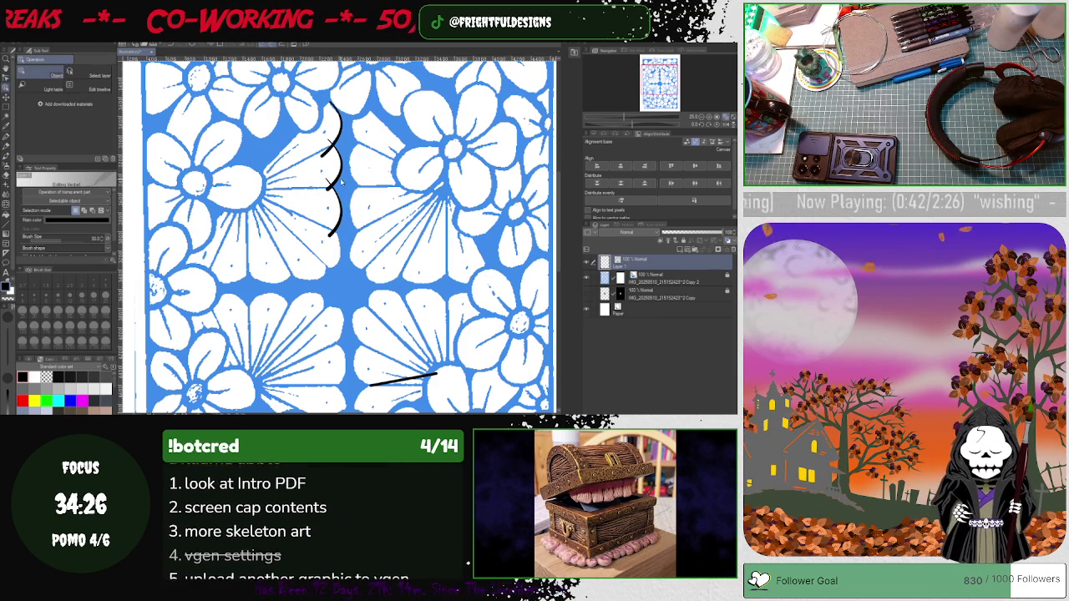
pyautogui.click(338, 179)
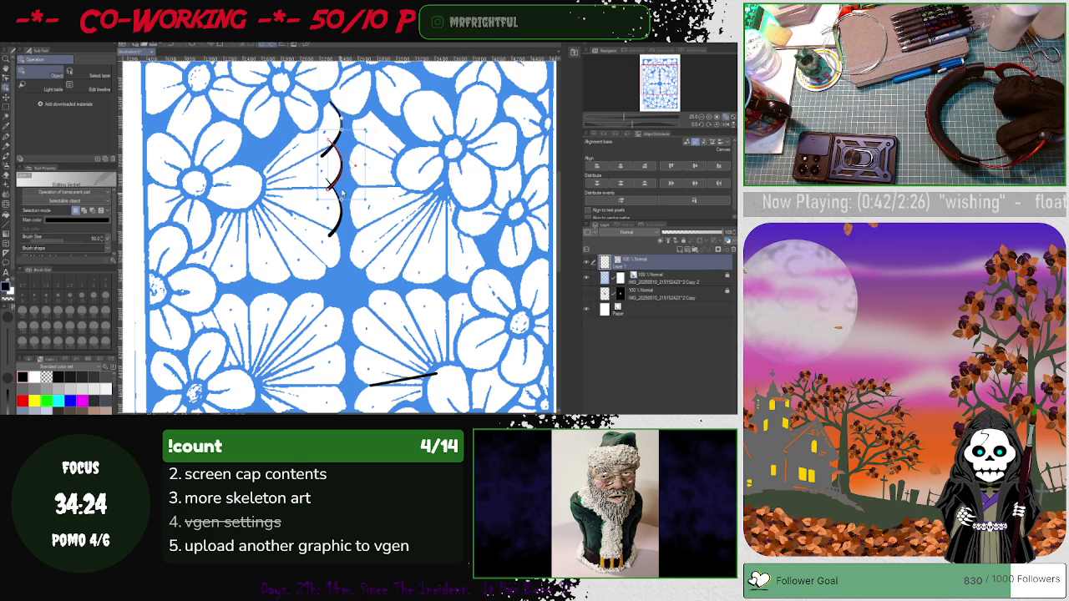
pyautogui.moveTo(342, 192)
pyautogui.mouseDown()
pyautogui.moveTo(351, 244)
pyautogui.moveTo(339, 260)
pyautogui.mouseUp()
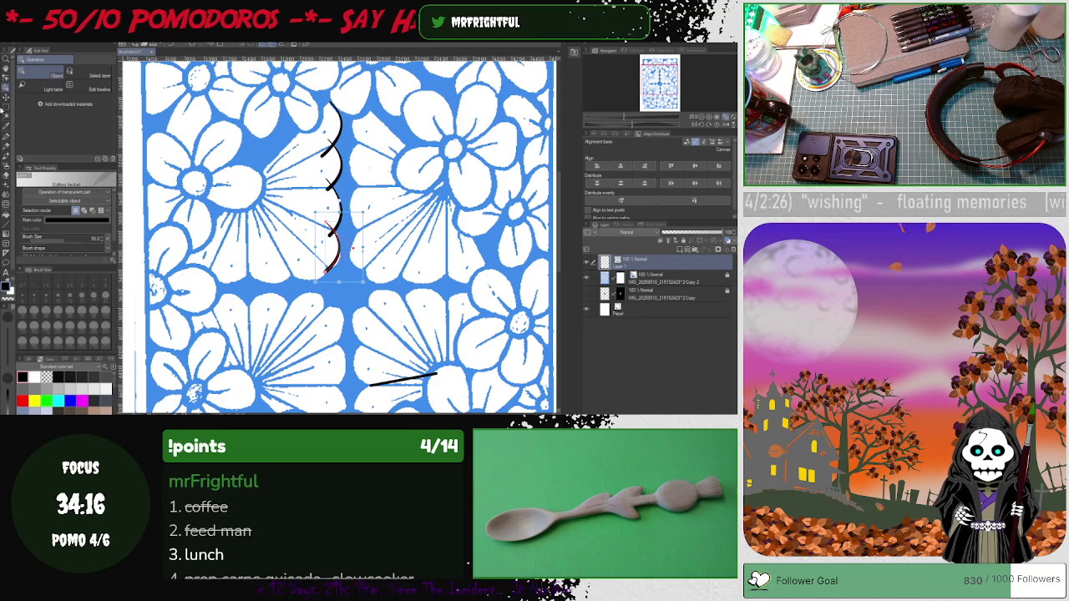
pyautogui.press('y')
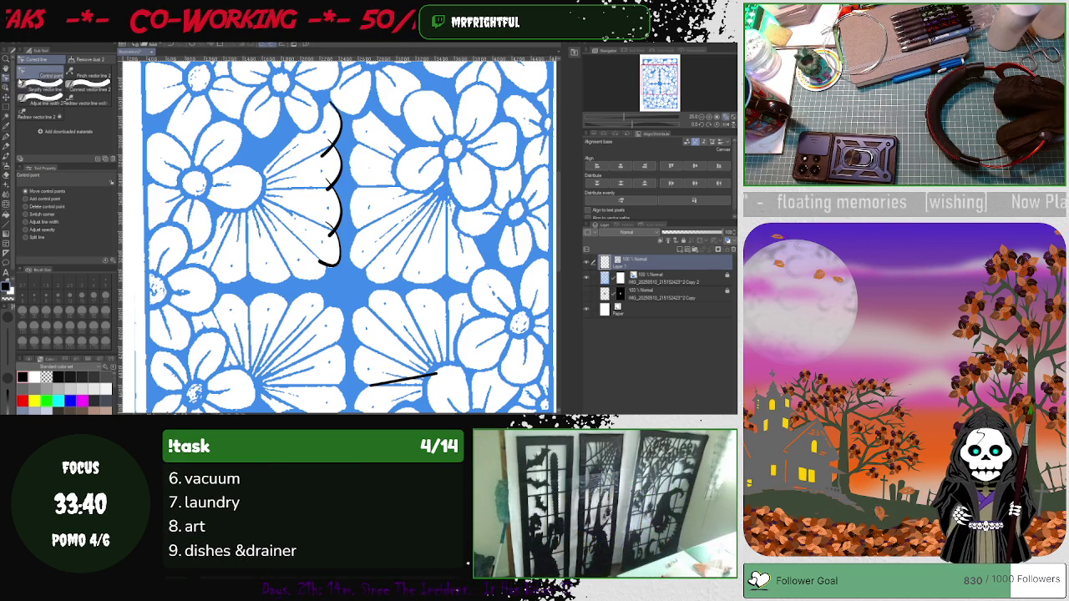
# Draw a diagonal spoke from the flower centre down toward the scallops and smooth it
pyautogui.click(6, 137)
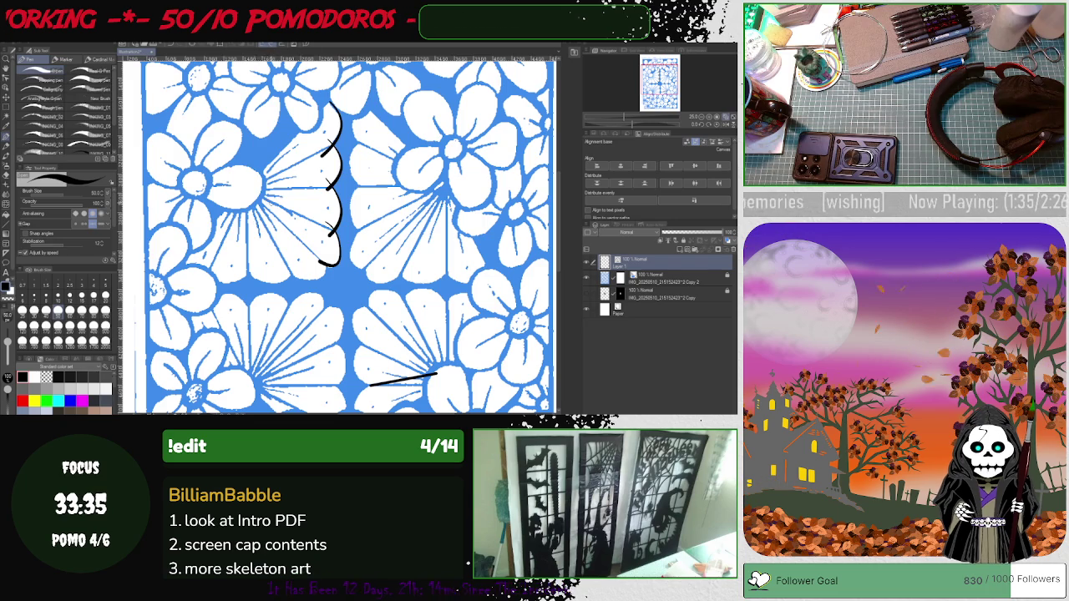
pyautogui.moveTo(263, 204); pyautogui.dragTo(301, 254)
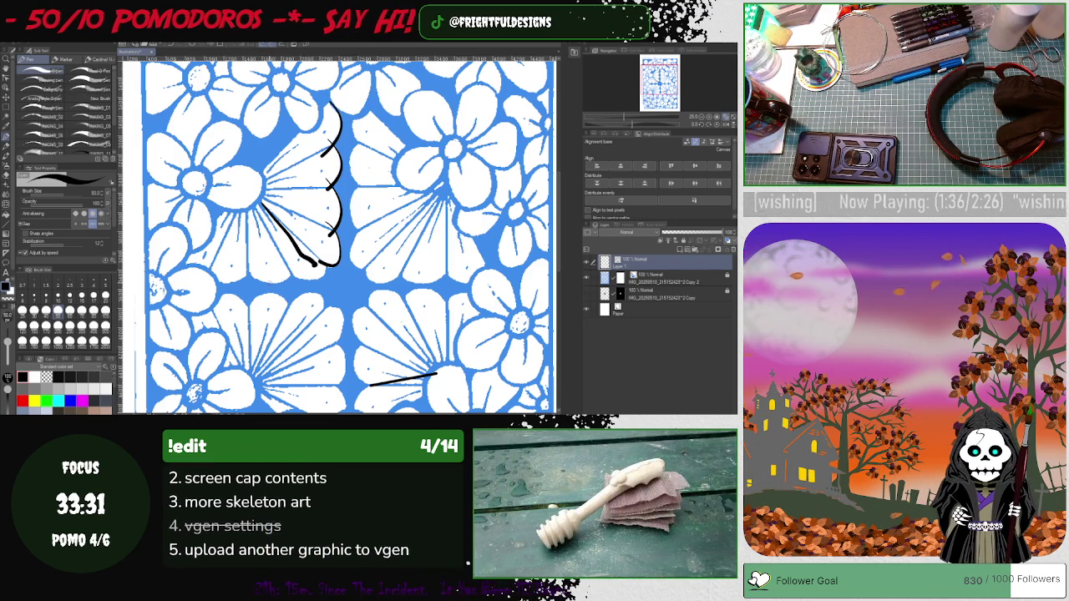
pyautogui.click(7, 78)
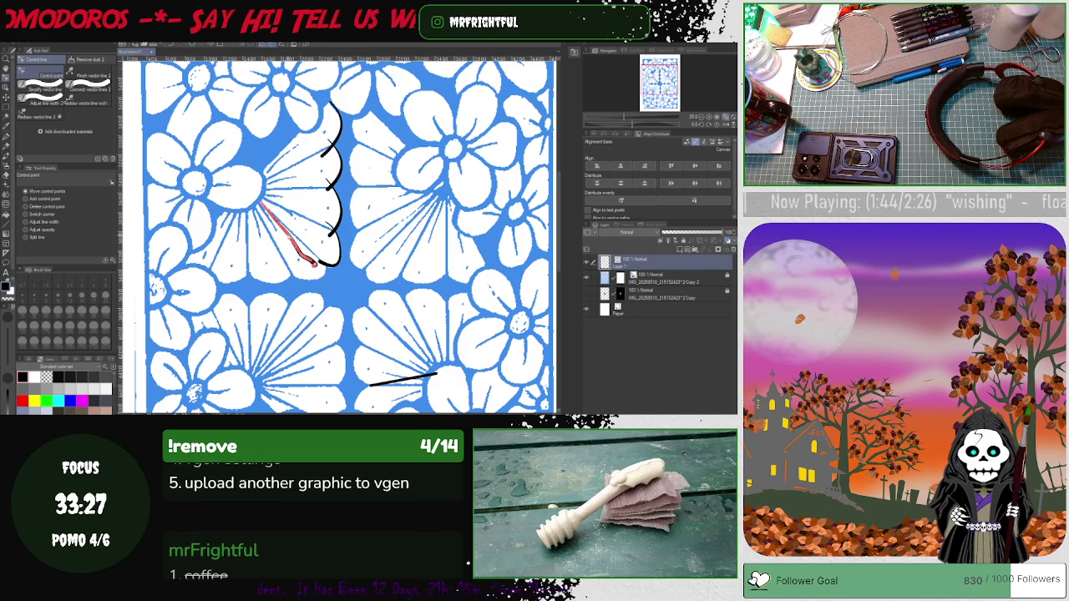
pyautogui.click(42, 86)
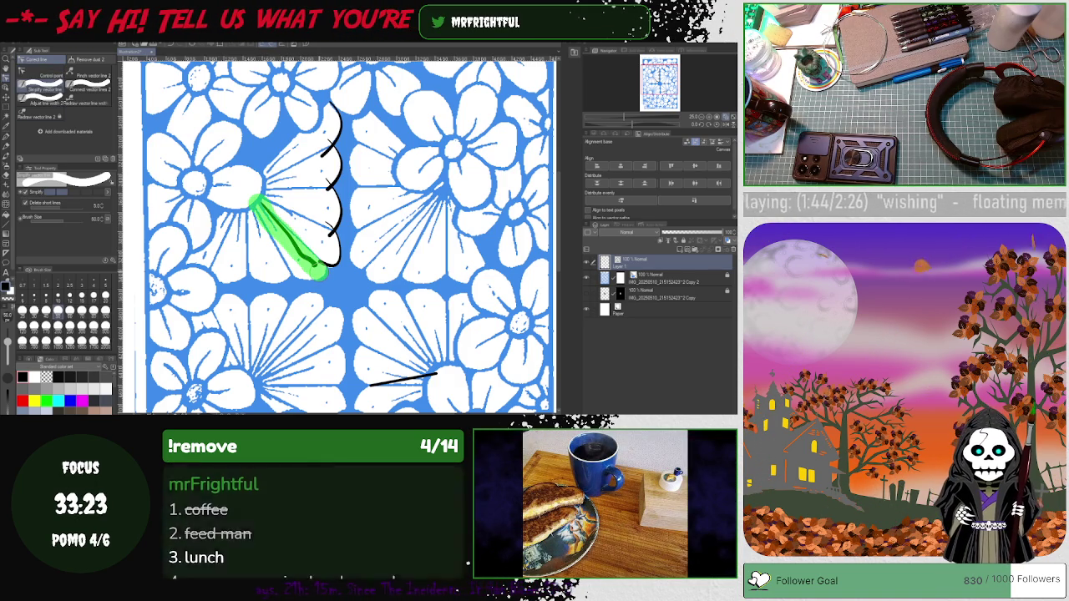
pyautogui.moveTo(318, 269); pyautogui.dragTo(325, 285)
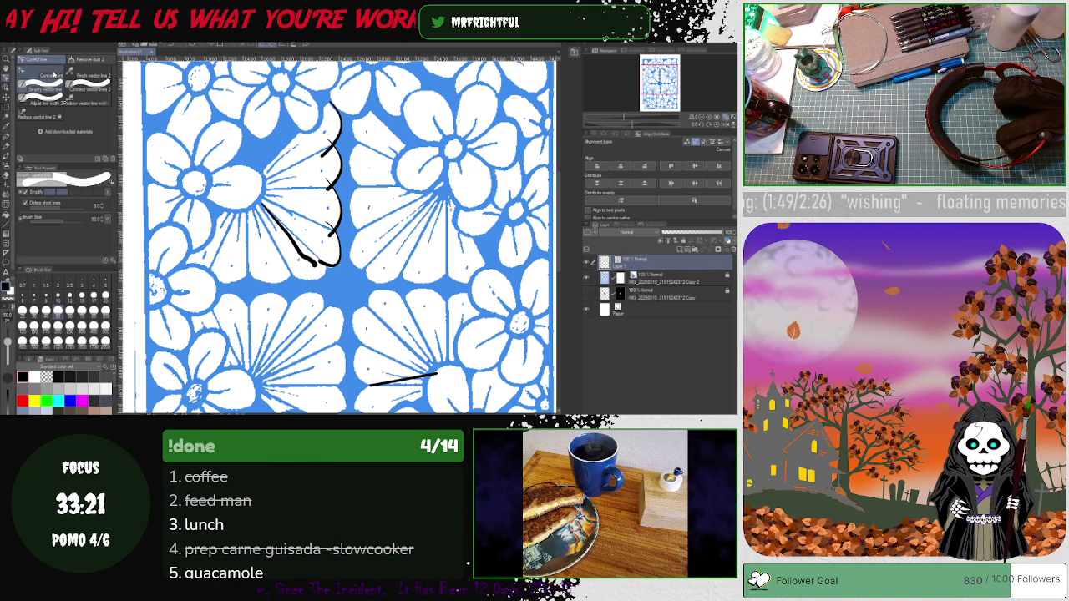
pyautogui.click(42, 76)
pyautogui.click(26, 206)
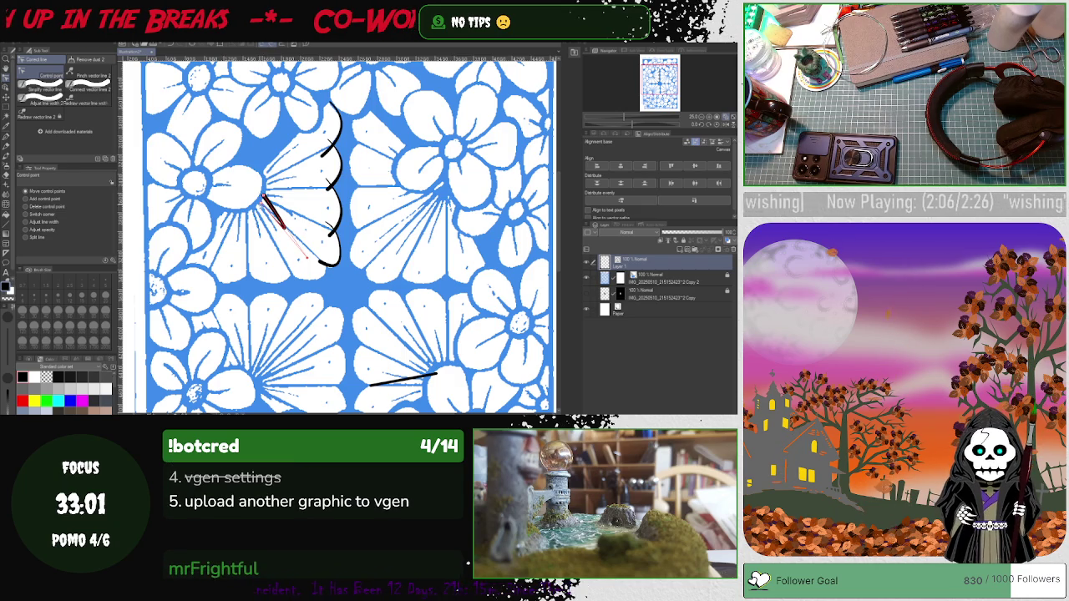
# Reshape the diagonal spoke so its end swings up to the middle scallop
pyautogui.moveTo(332, 243)
pyautogui.mouseDown()
pyautogui.moveTo(341, 233)
pyautogui.moveTo(314, 232)
pyautogui.mouseUp()
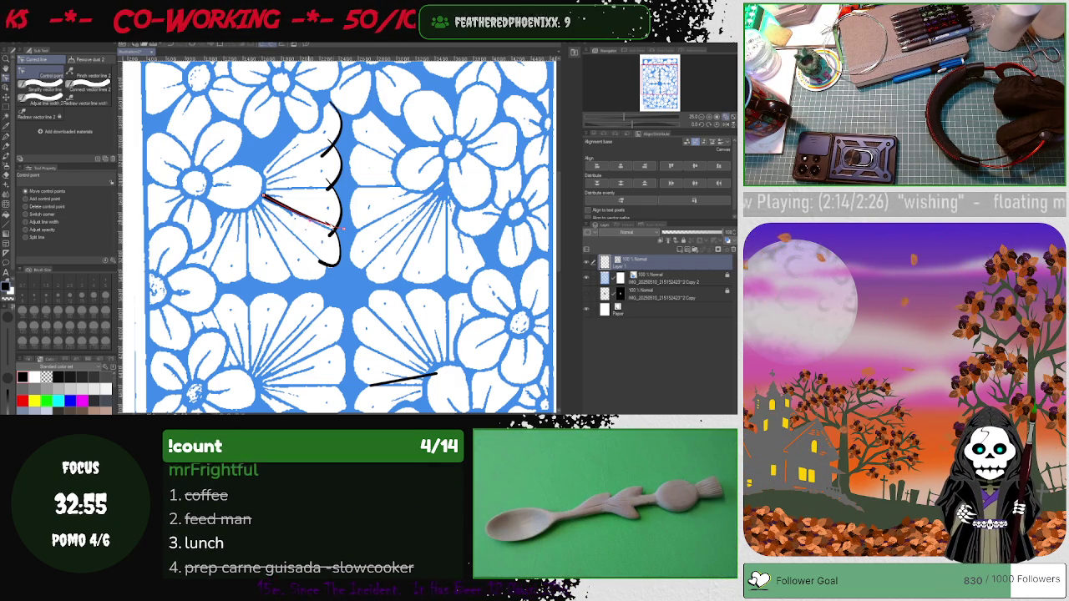
pyautogui.moveTo(343, 229); pyautogui.dragTo(344, 238)
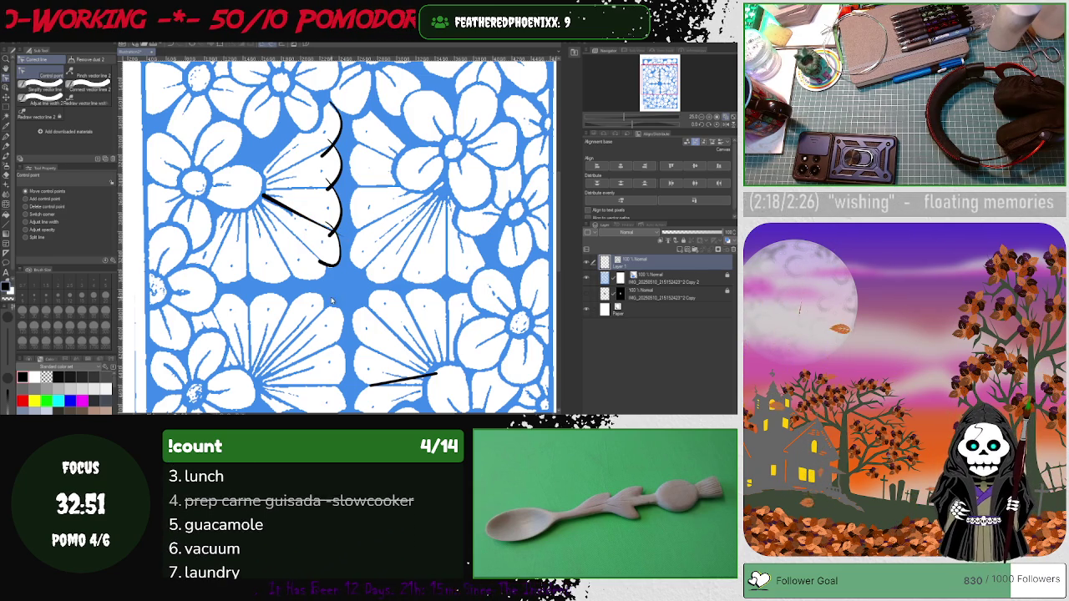
pyautogui.click(337, 236)
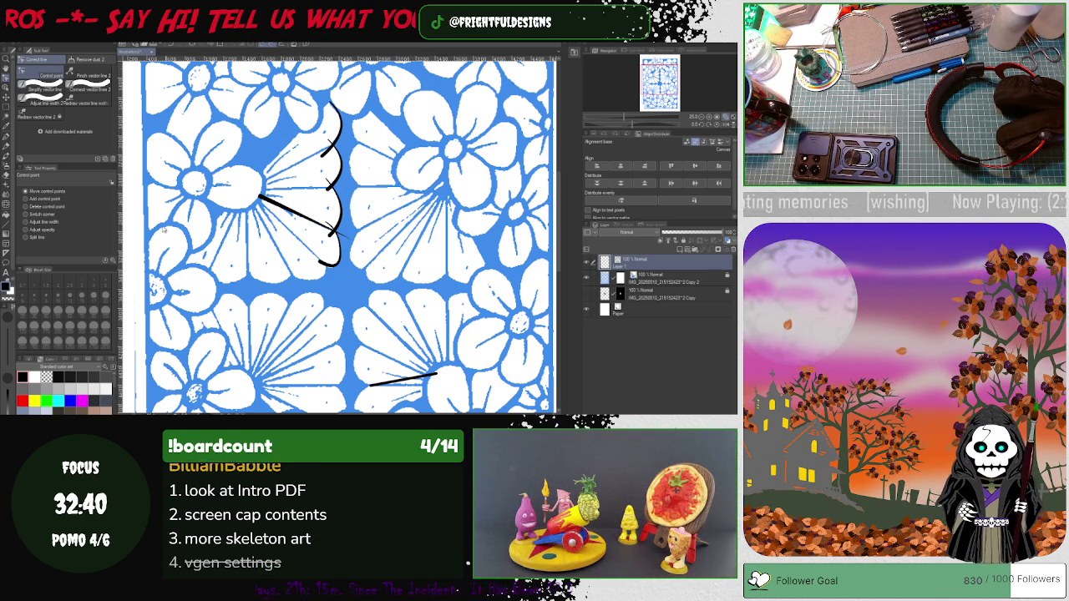
pyautogui.press('o')
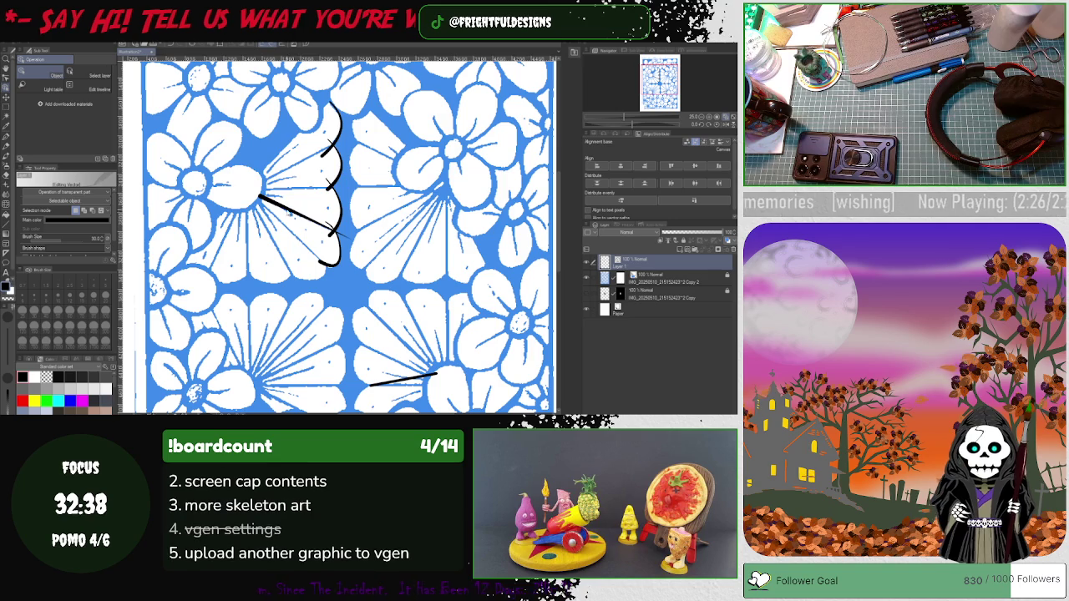
pyautogui.click(305, 221)
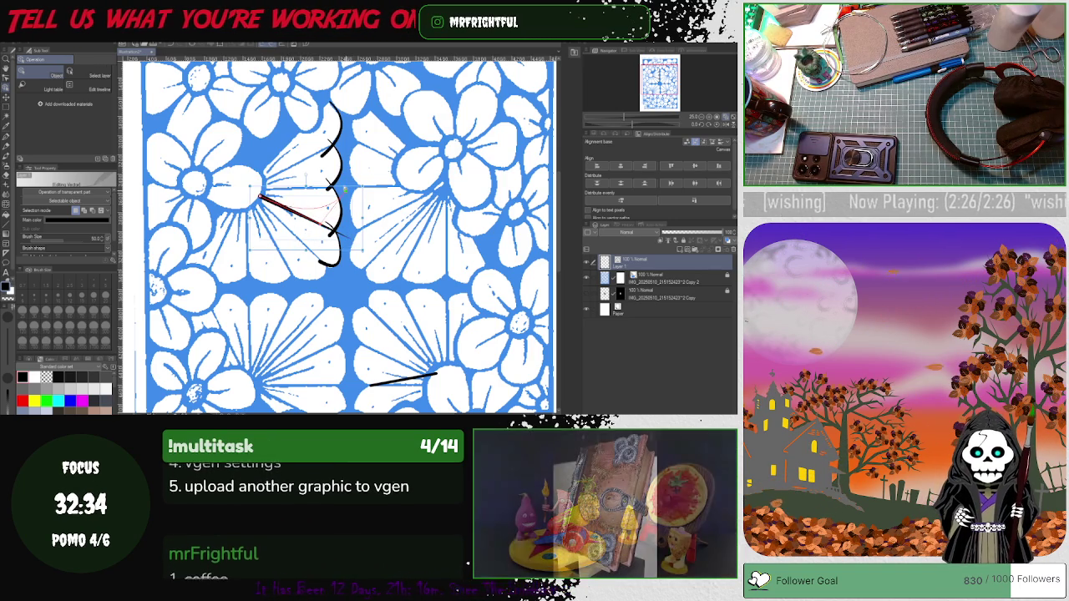
pyautogui.moveTo(337, 233); pyautogui.dragTo(338, 188)
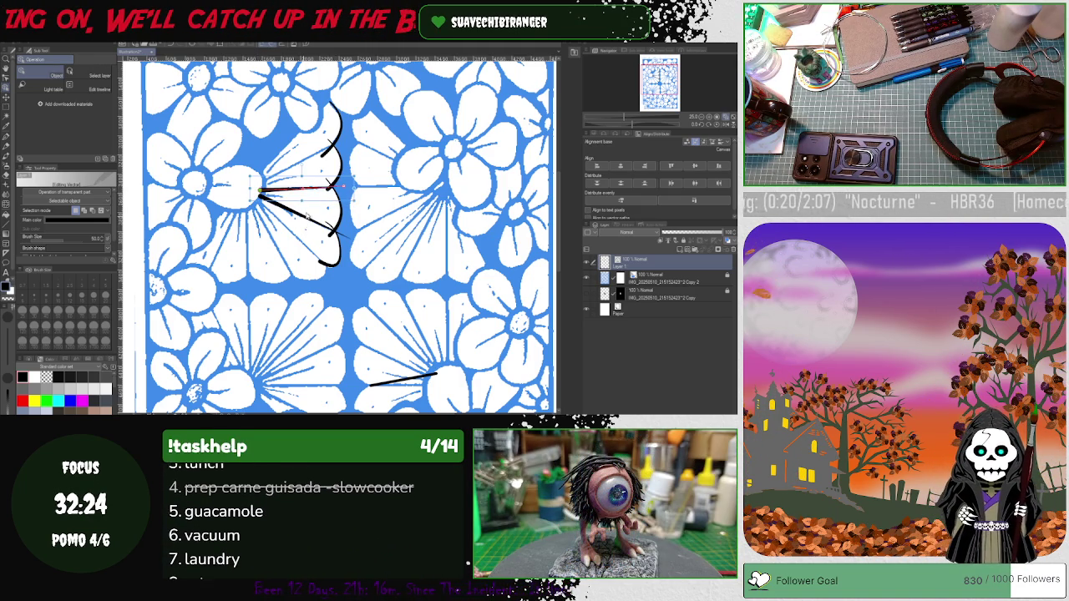
# Add a new spoke angled to the top scallop and move the loose line near the lower flower
pyautogui.moveTo(339, 188); pyautogui.dragTo(337, 146)
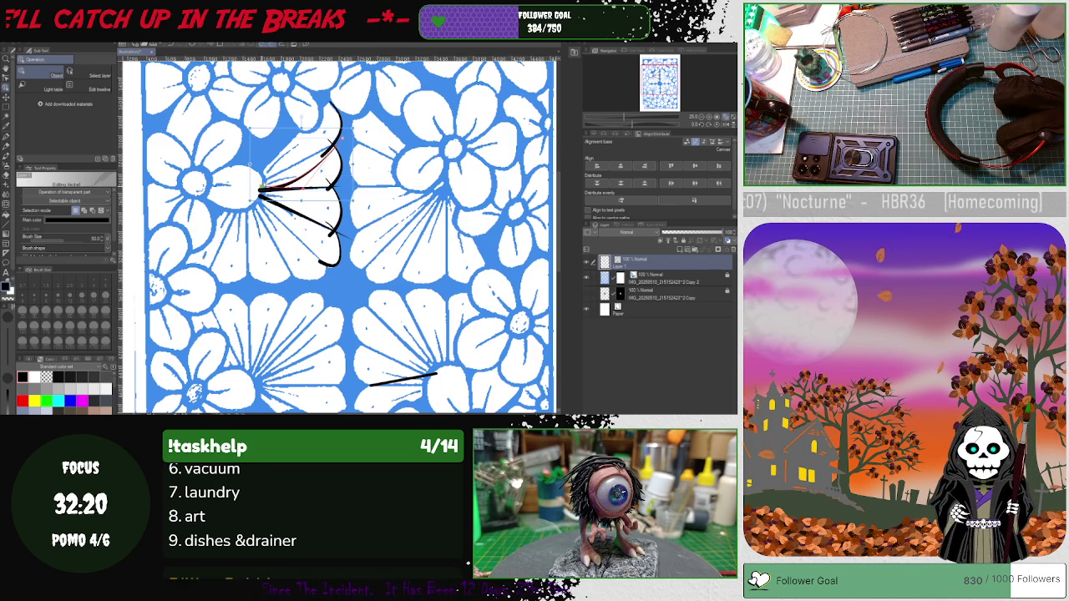
pyautogui.moveTo(336, 146); pyautogui.dragTo(297, 196)
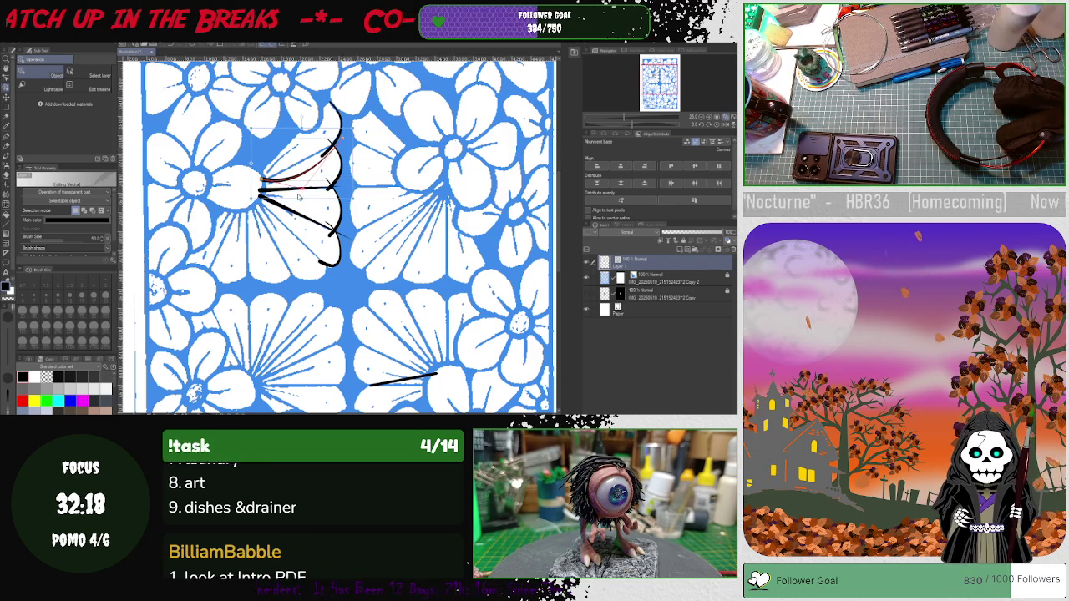
pyautogui.moveTo(334, 147); pyautogui.dragTo(338, 140)
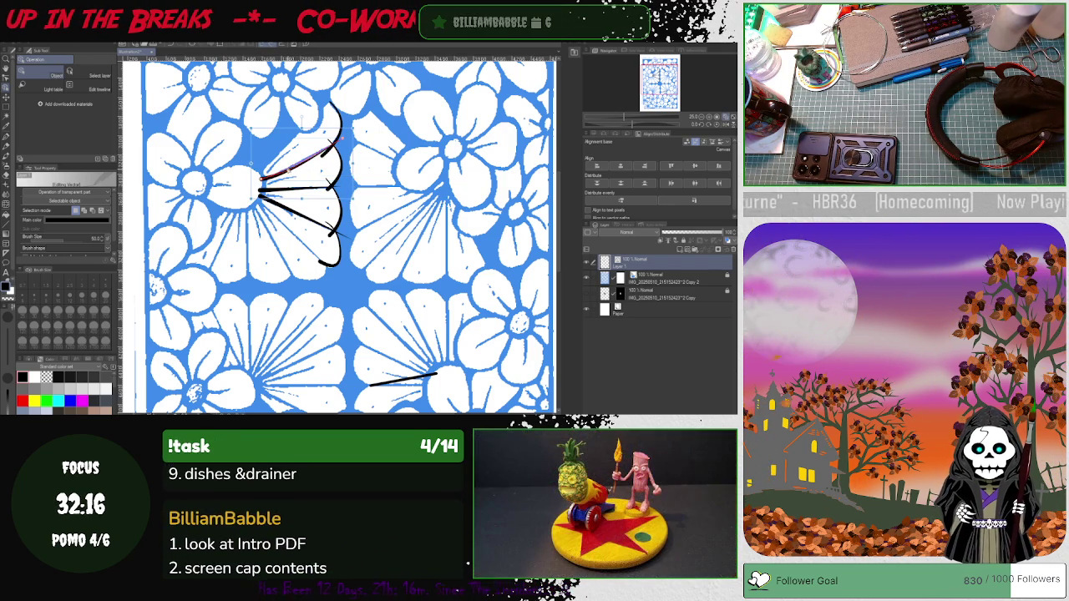
pyautogui.moveTo(331, 148); pyautogui.dragTo(338, 140)
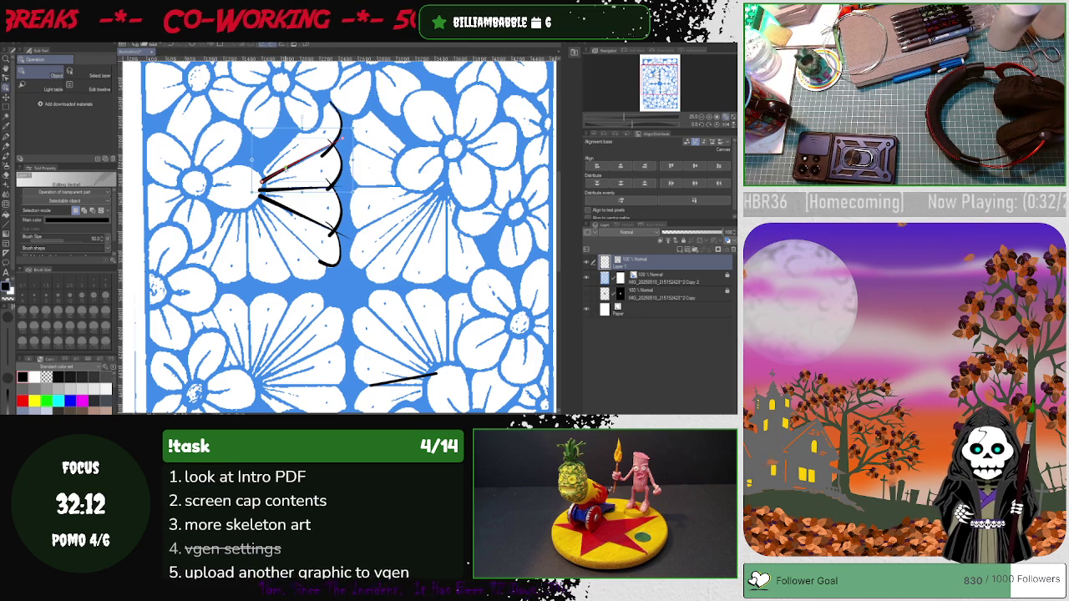
pyautogui.moveTo(336, 144); pyautogui.dragTo(337, 144)
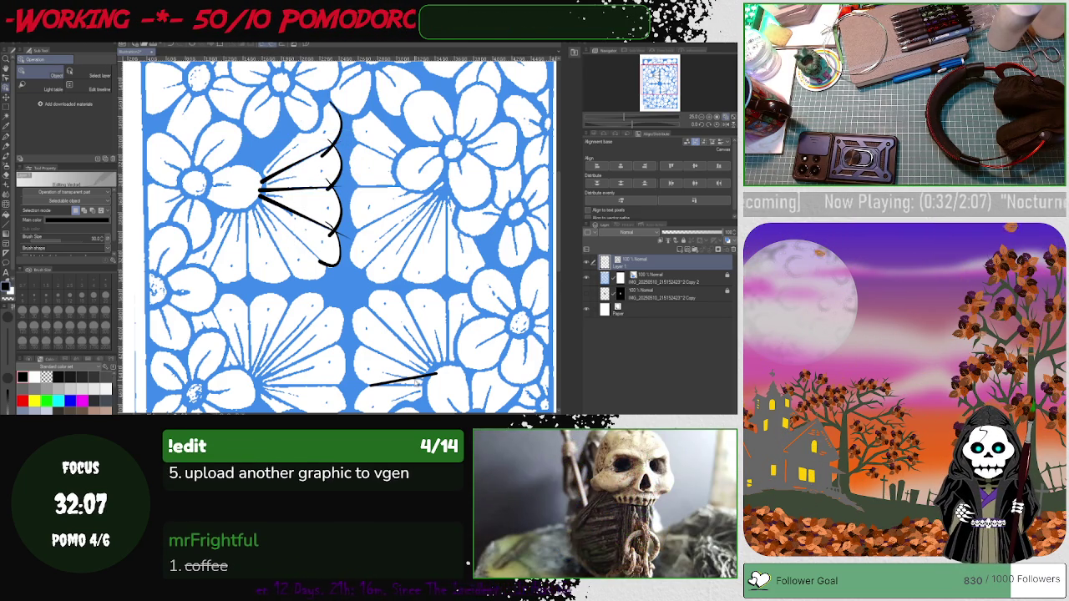
pyautogui.moveTo(370, 384); pyautogui.dragTo(428, 376)
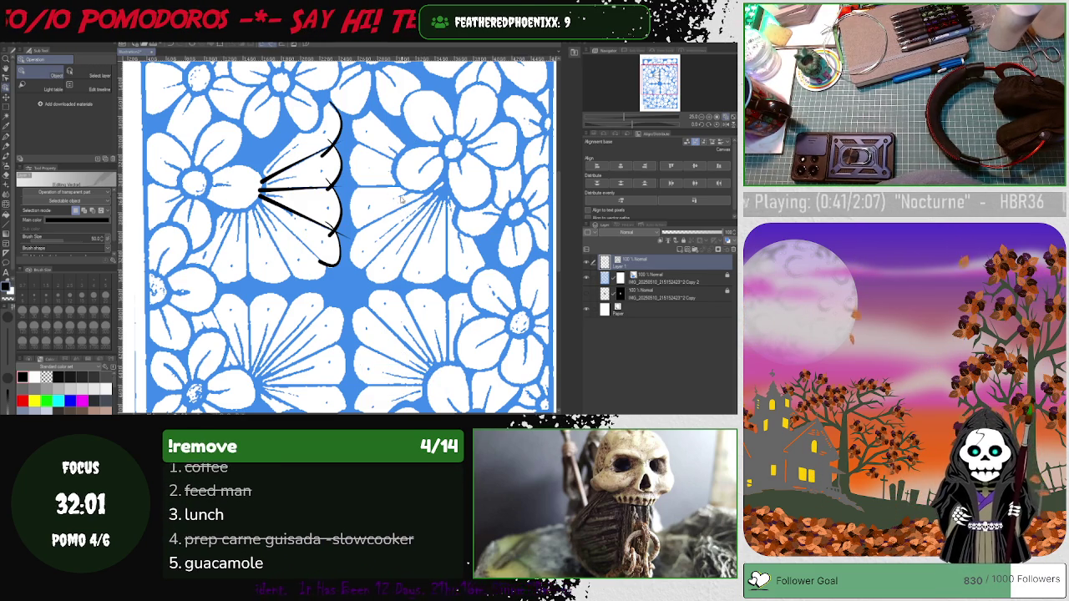
pyautogui.click(297, 162)
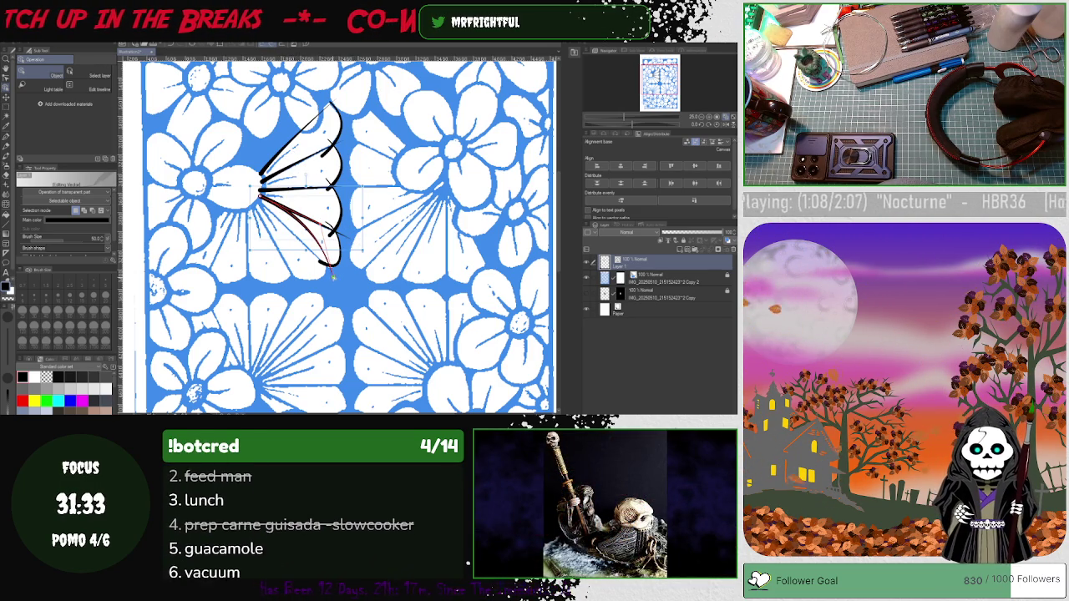
# Draw a curved stroke along the fan's lower edge, then Shift-select all the wing strokes
pyautogui.moveTo(264, 197); pyautogui.dragTo(338, 240)
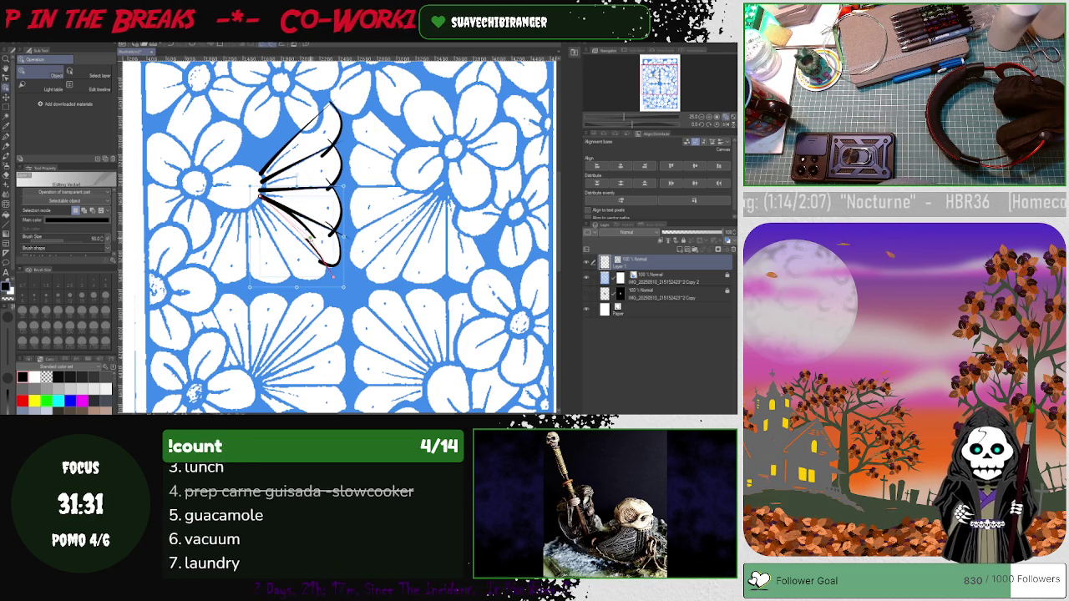
pyautogui.moveTo(261, 197); pyautogui.dragTo(330, 267)
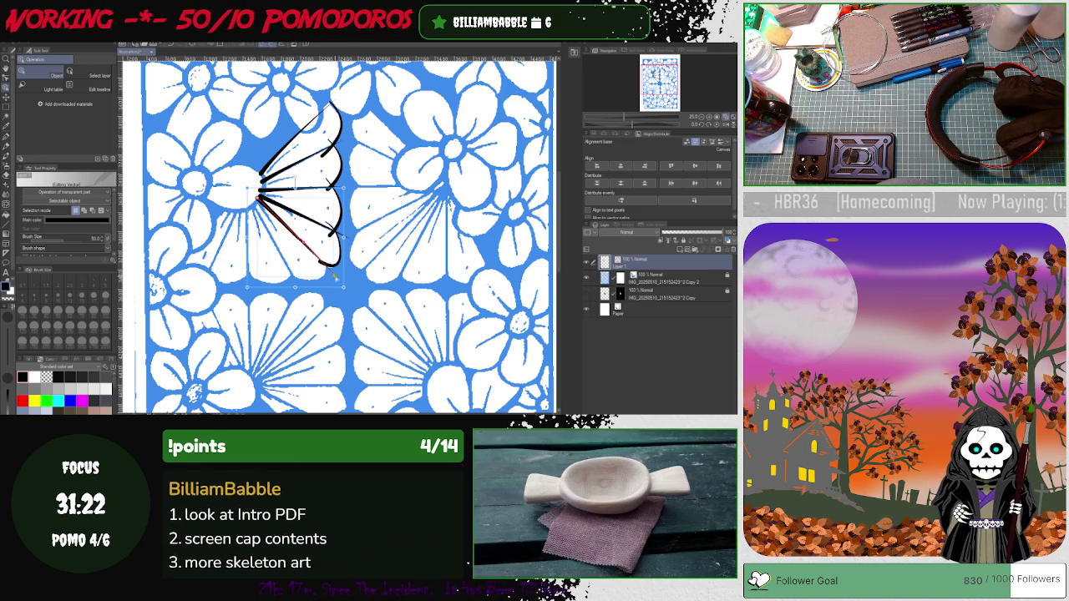
pyautogui.click(359, 285)
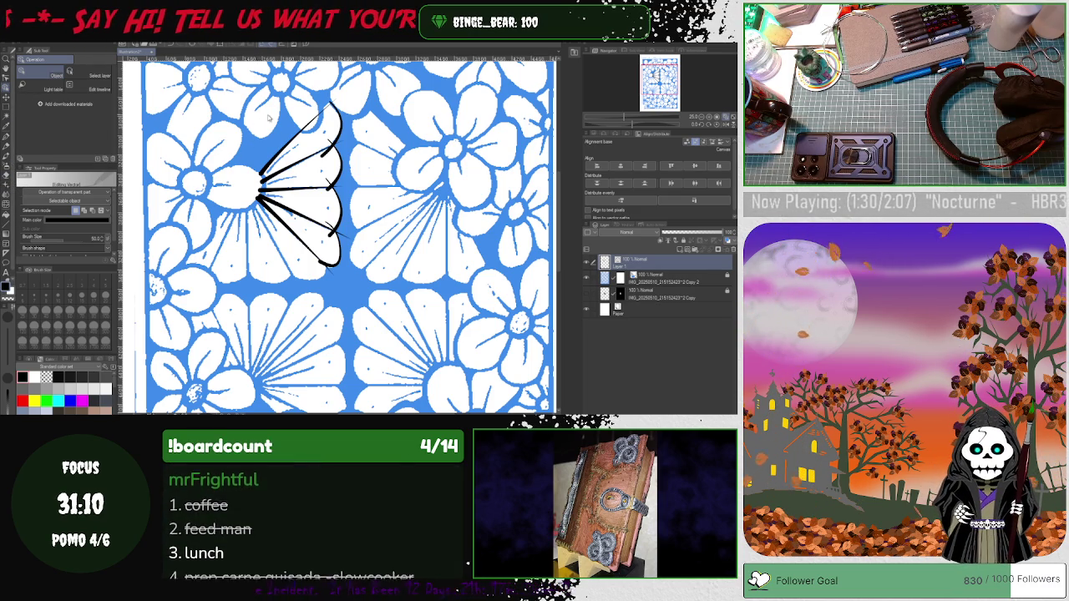
pyautogui.click(282, 155)
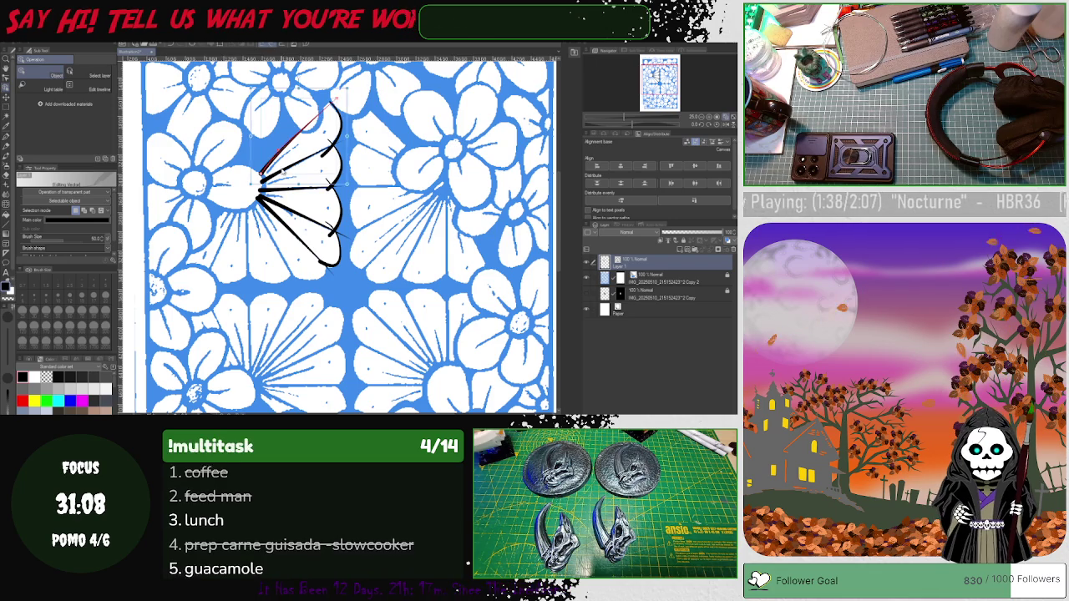
pyautogui.keyDown('shift'); pyautogui.click(296, 170); pyautogui.keyUp('shift')
pyautogui.keyDown('shift'); pyautogui.click(282, 199); pyautogui.keyUp('shift')
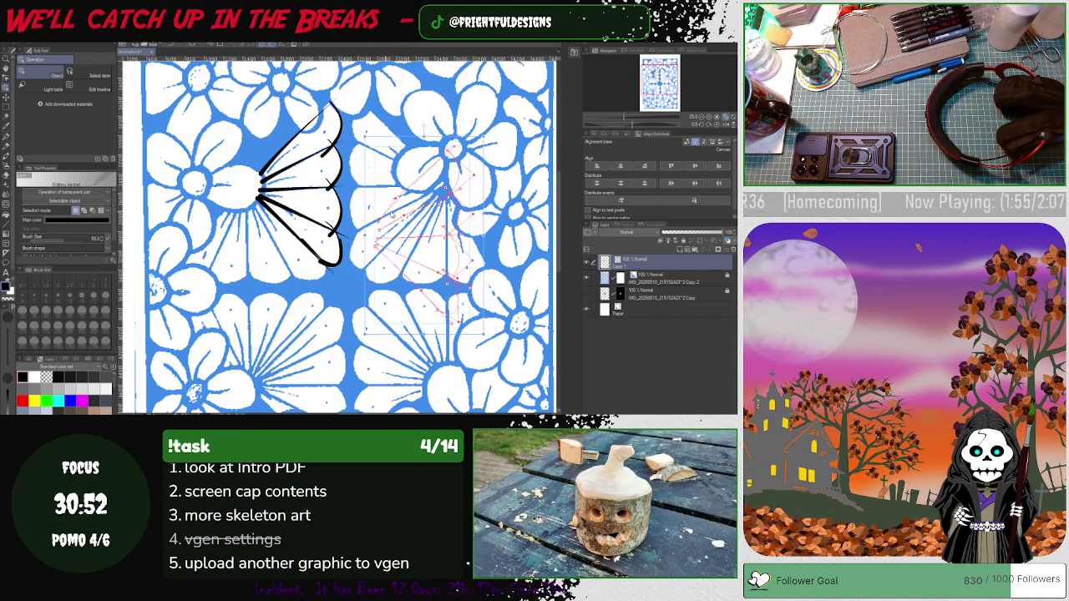
# Undo a misplaced paste and paste the wing strokes onto a new vector layer instead
pyautogui.hotkey('ctrl', 'v')
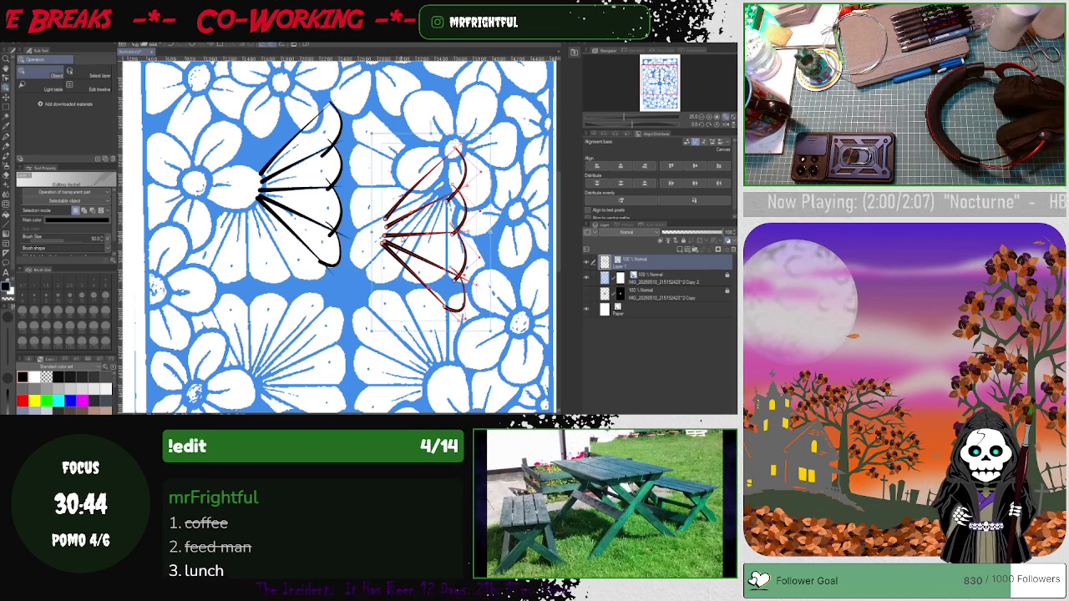
pyautogui.hotkey('ctrl', 'z')
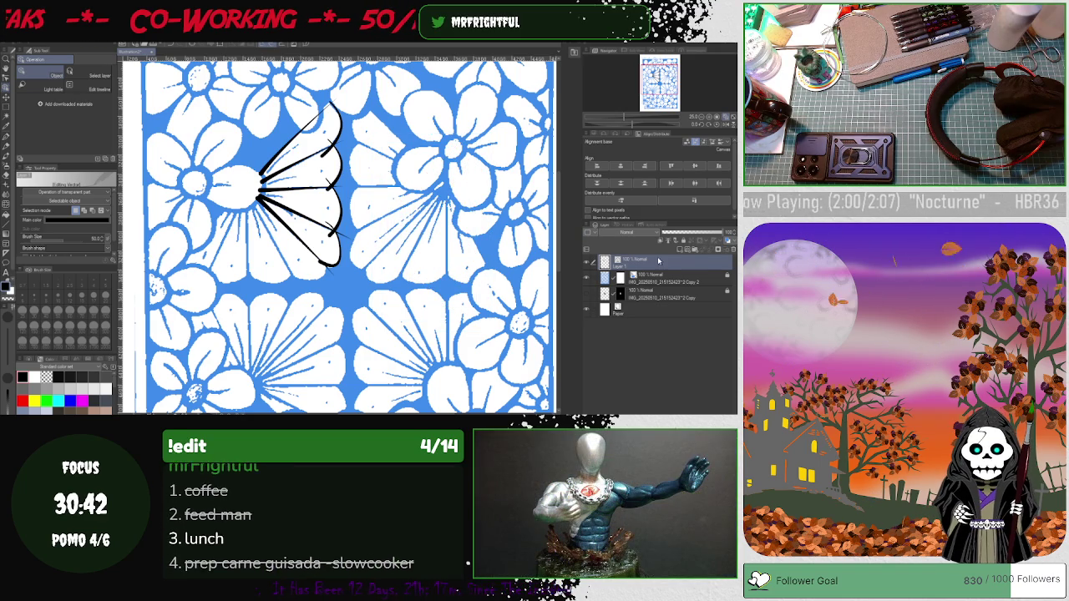
pyautogui.click(685, 250)
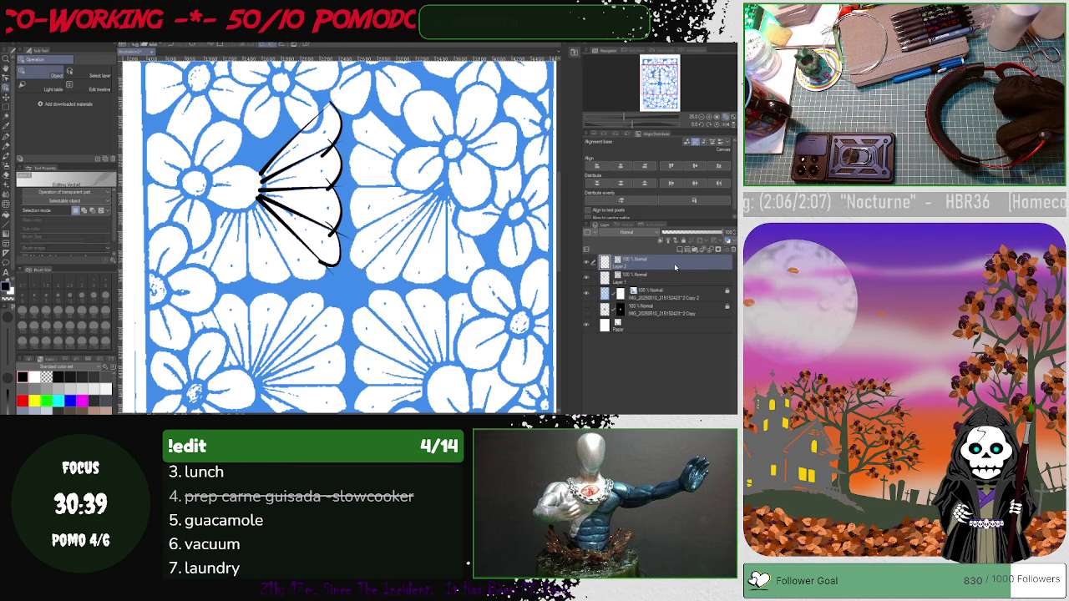
pyautogui.hotkey('ctrl', 'v')
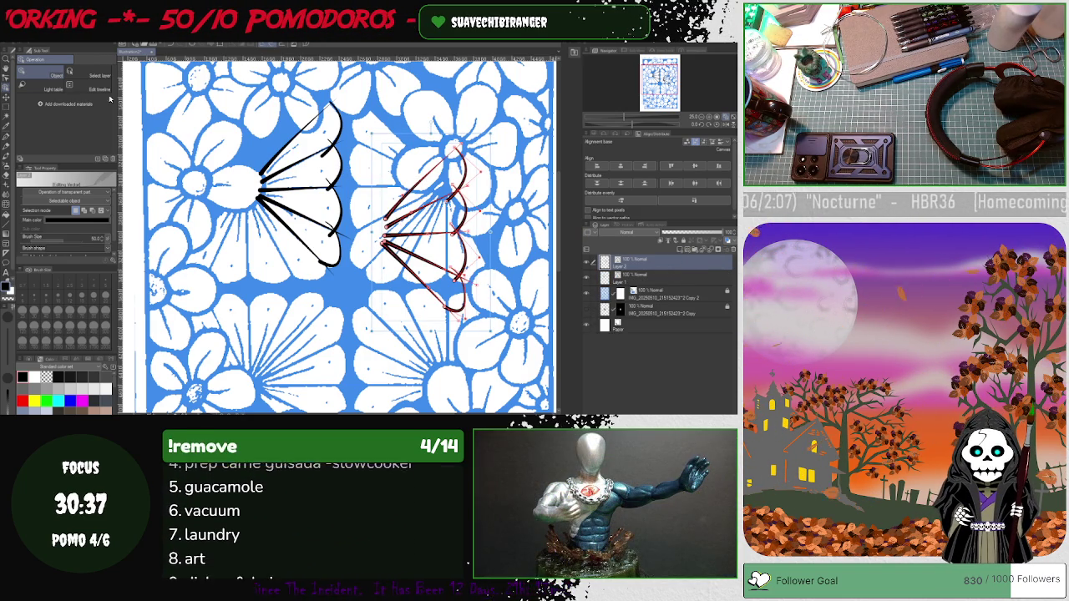
pyautogui.click(84, 37)
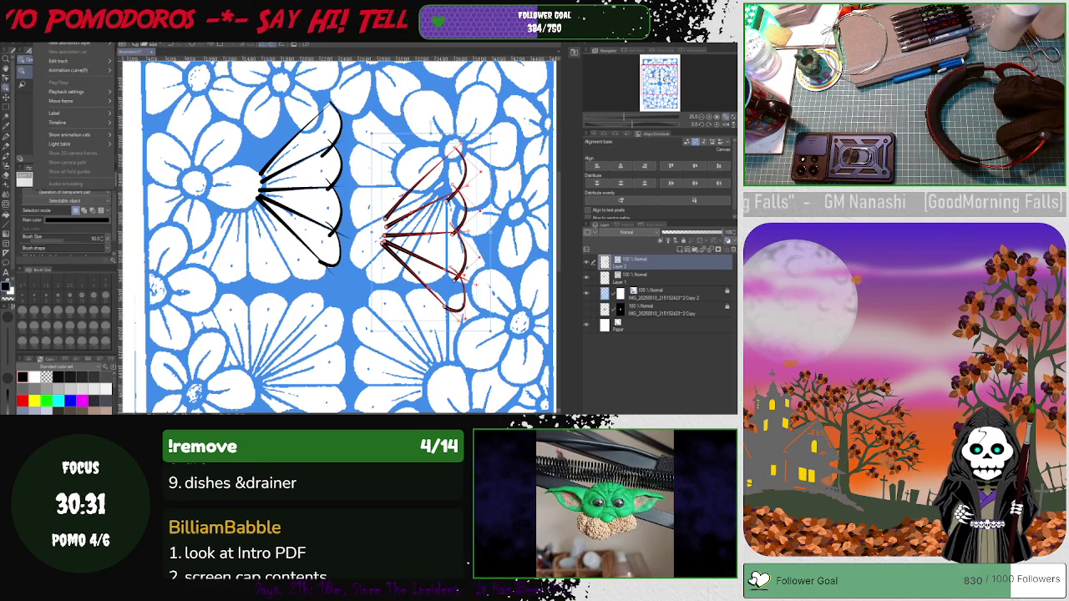
pyautogui.click(26, 40)
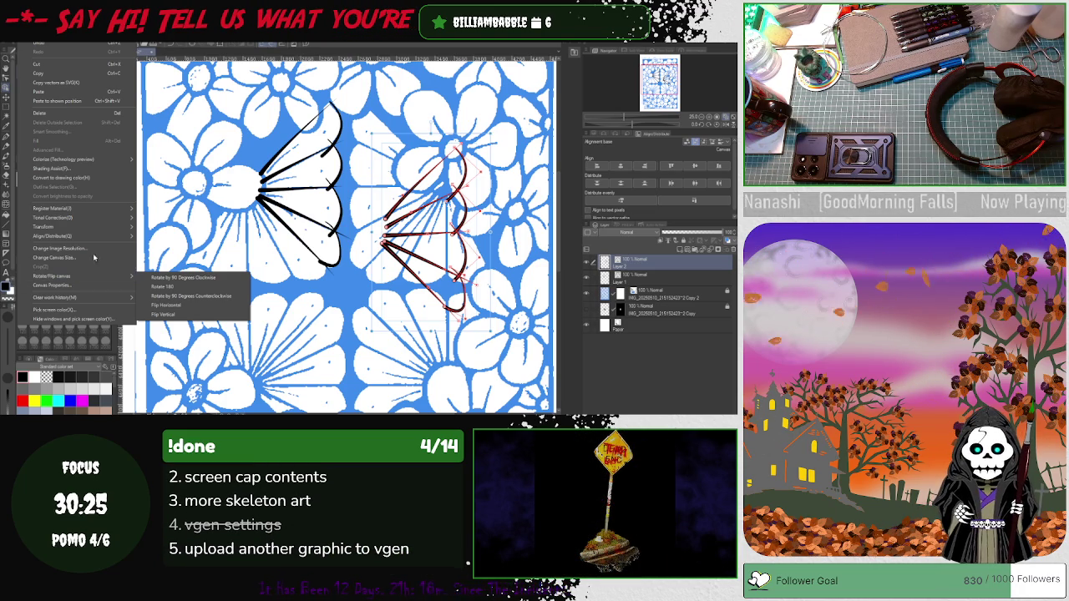
pyautogui.moveTo(75, 227)
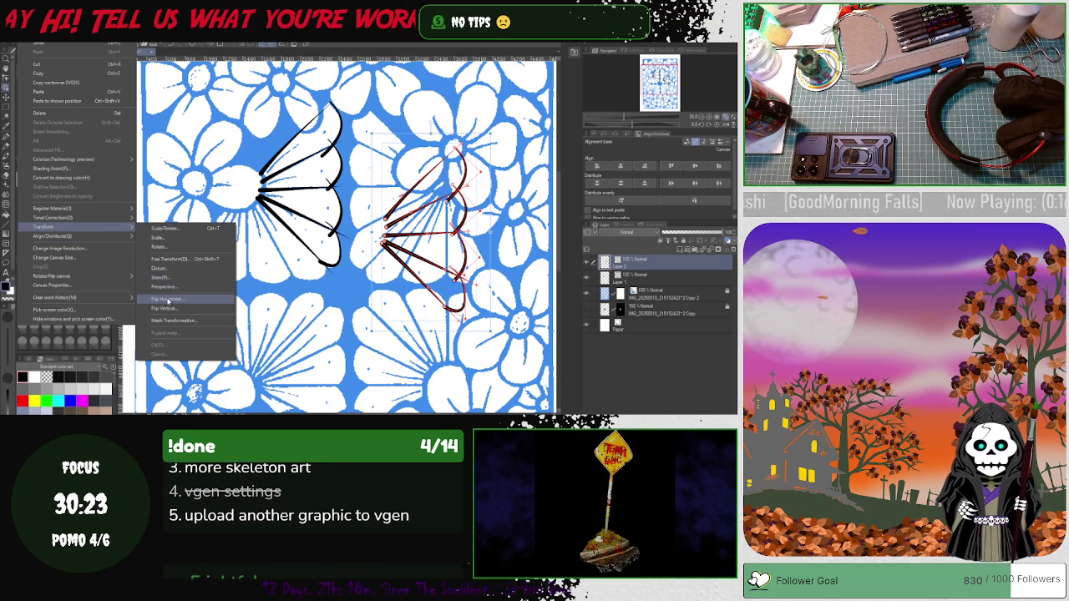
# Mirror the copied wing left-to-right and rotate it to face the first wing, then confirm
pyautogui.click(171, 298)
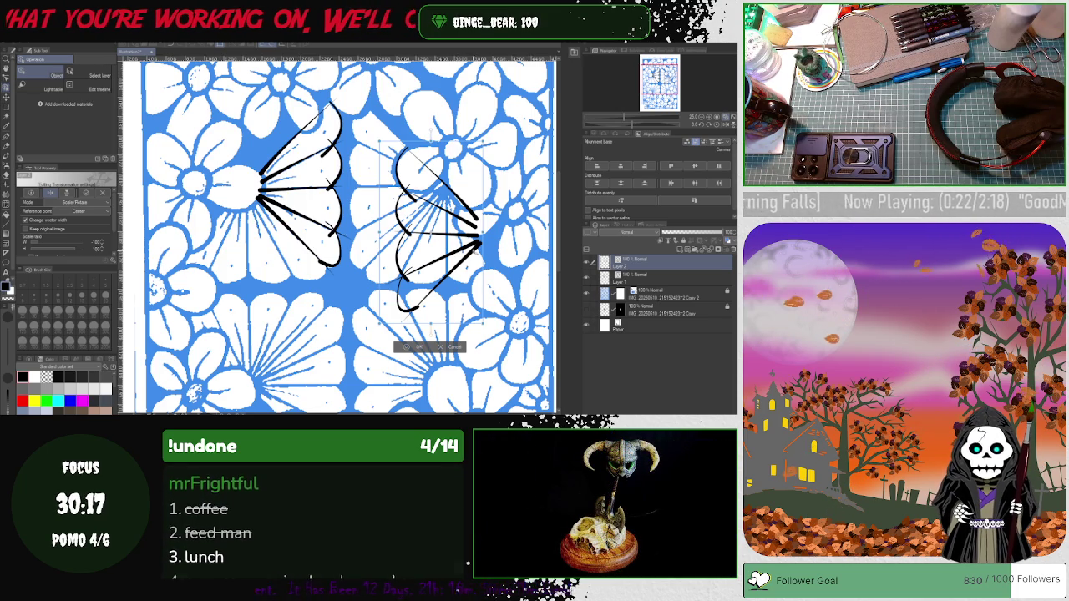
pyautogui.moveTo(480, 242); pyautogui.dragTo(434, 184)
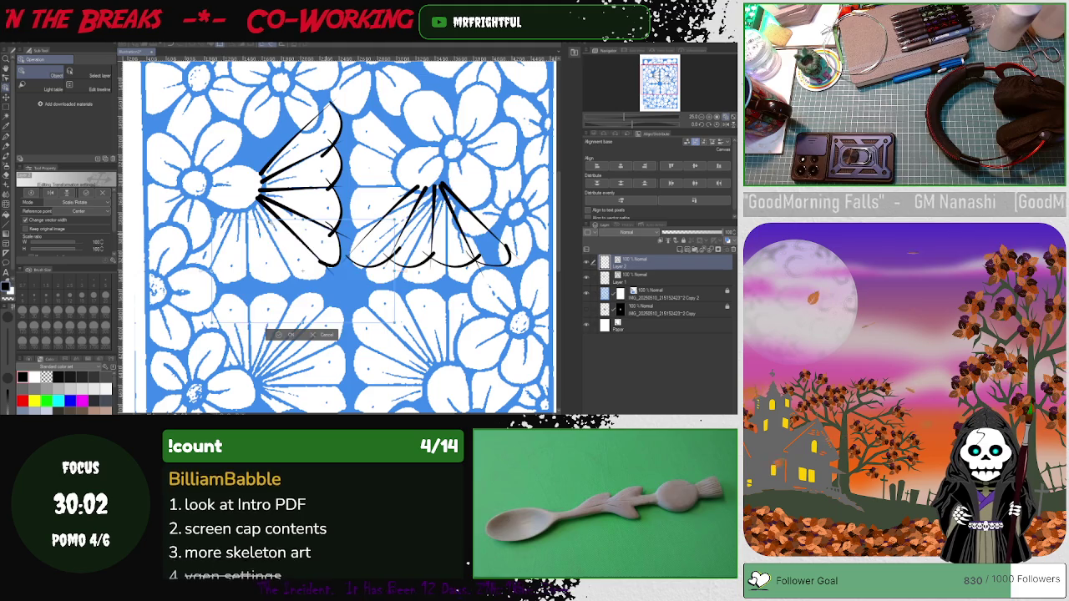
pyautogui.moveTo(430, 226); pyautogui.dragTo(251, 242)
pyautogui.moveTo(340, 238); pyautogui.dragTo(341, 244)
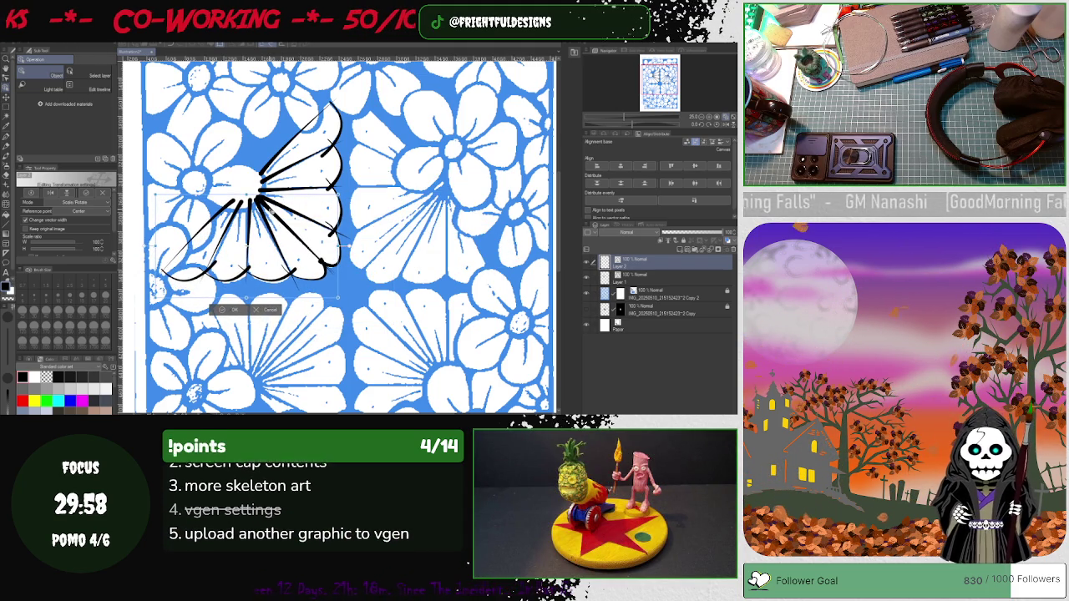
pyautogui.moveTo(341, 243); pyautogui.dragTo(341, 246)
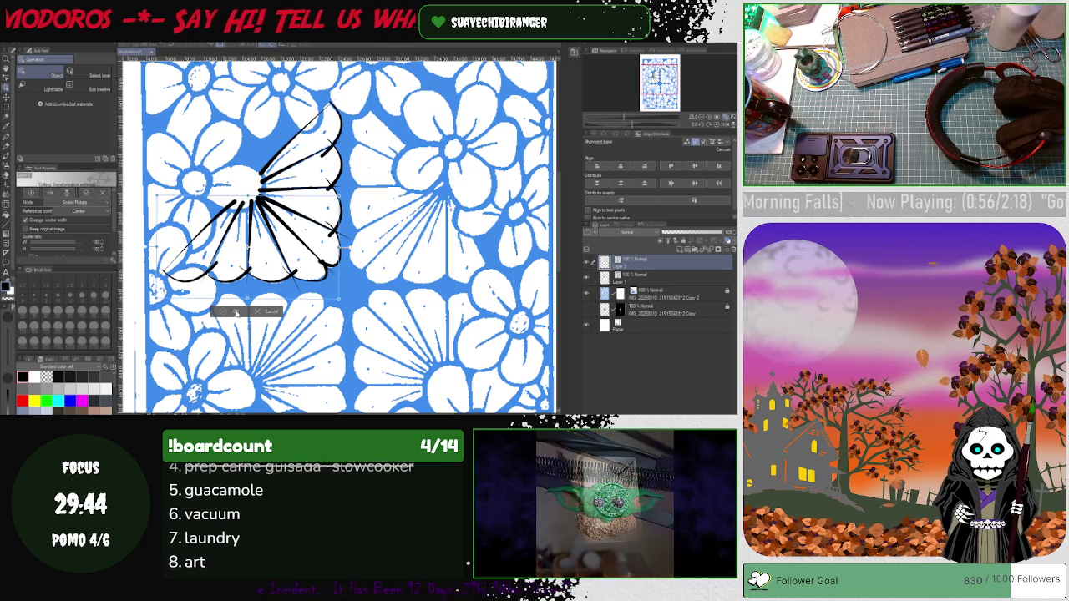
pyautogui.click(236, 311)
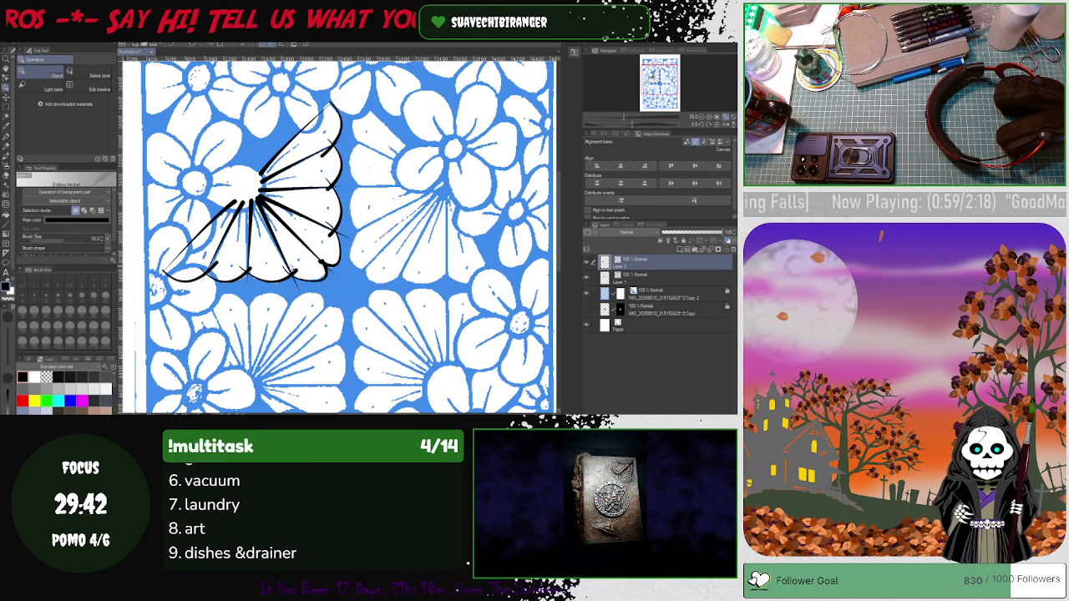
# Select and deselect the wing strokes, then switch to the Eraser zoomed in
pyautogui.click(321, 265)
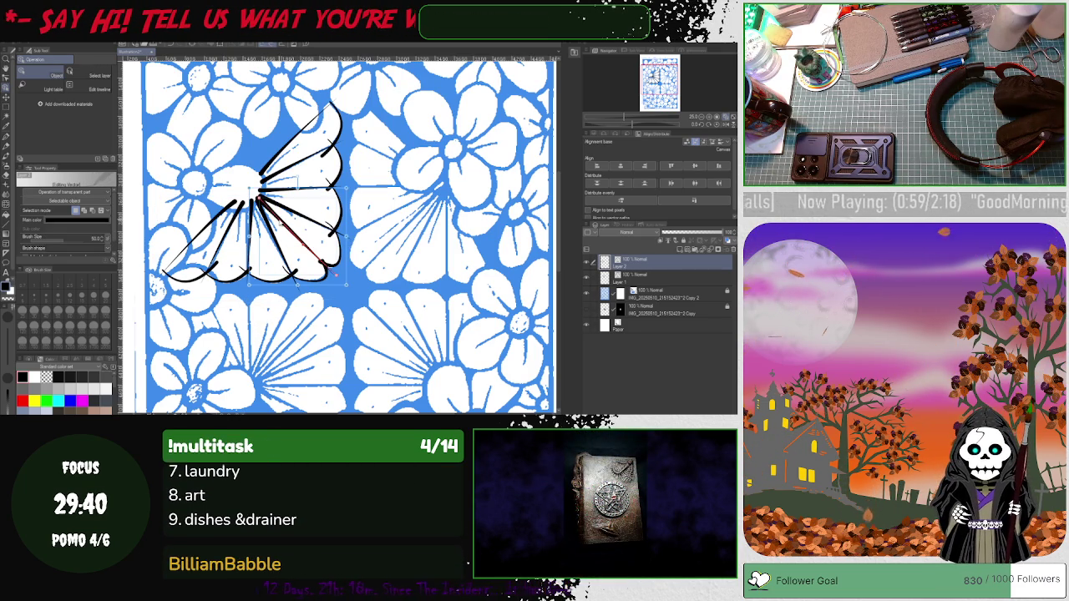
pyautogui.hotkey('ctrl', 'd')
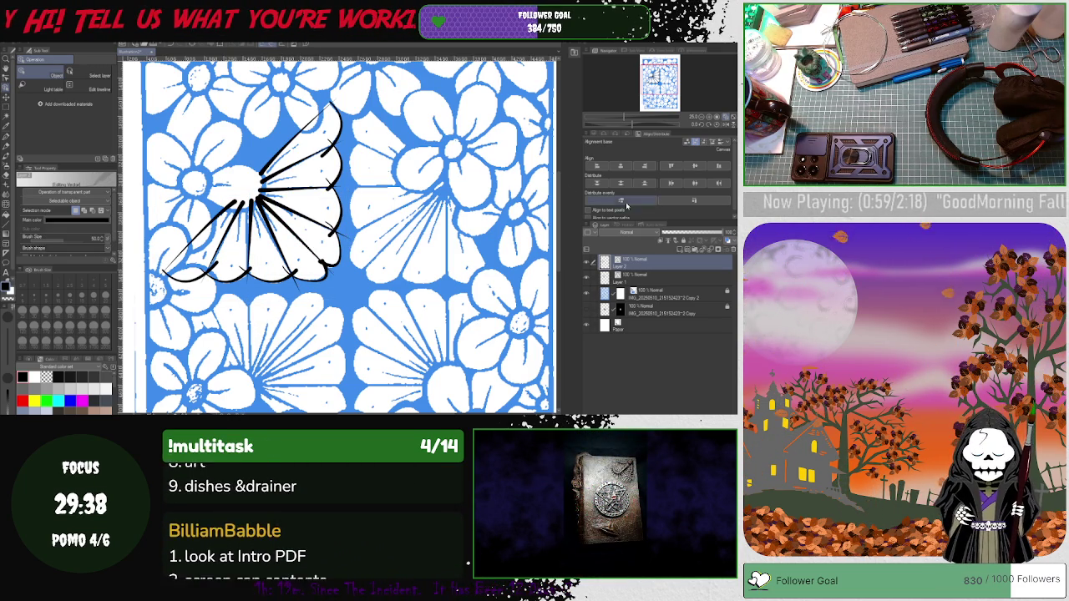
pyautogui.press('e')
pyautogui.scroll(2, 319, 242)
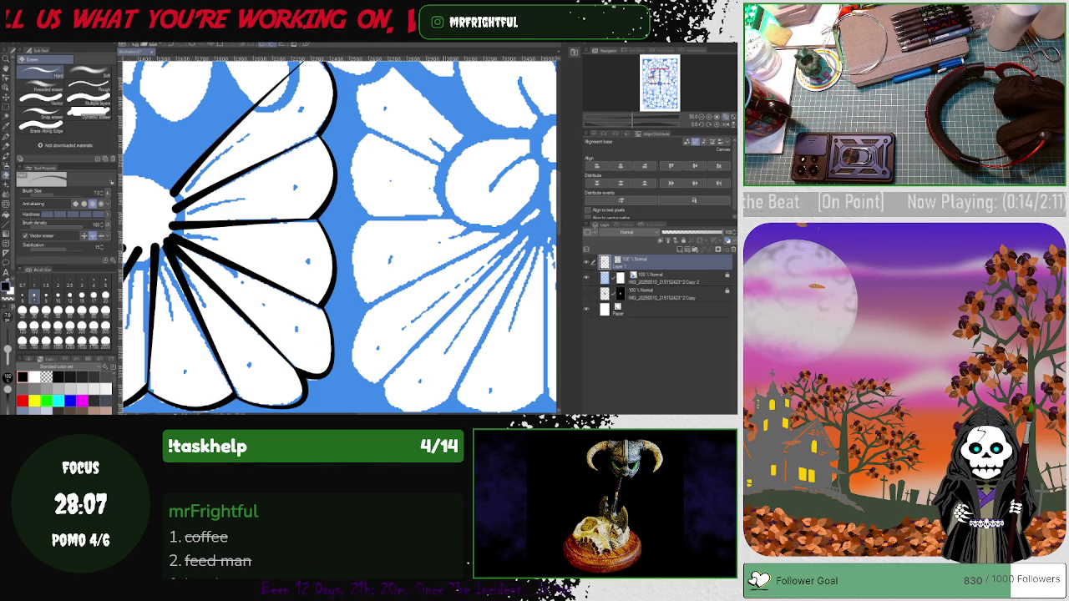
# Erase the stray stroke, then adjust a lower rib's width and move its end onto the petal edge
pyautogui.moveTo(129, 388); pyautogui.dragTo(242, 368)
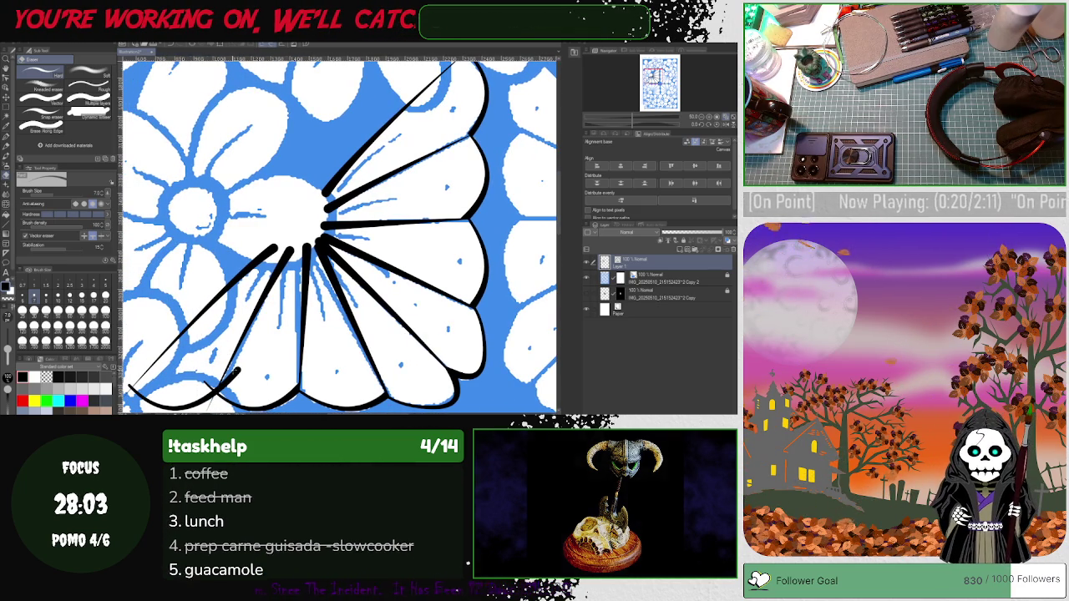
pyautogui.moveTo(240, 376); pyautogui.dragTo(213, 397)
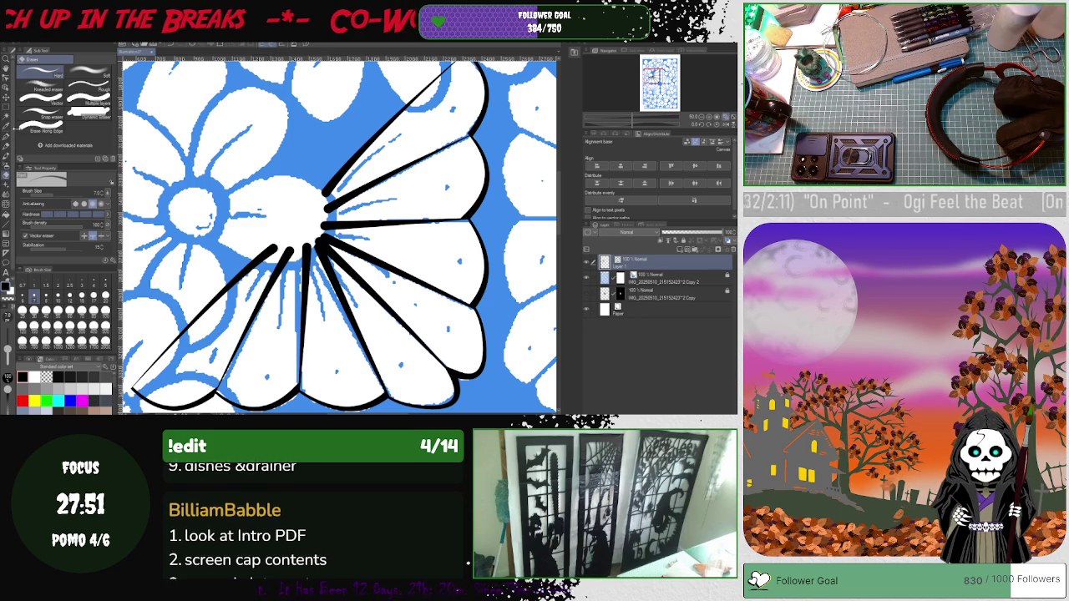
pyautogui.click(7, 77)
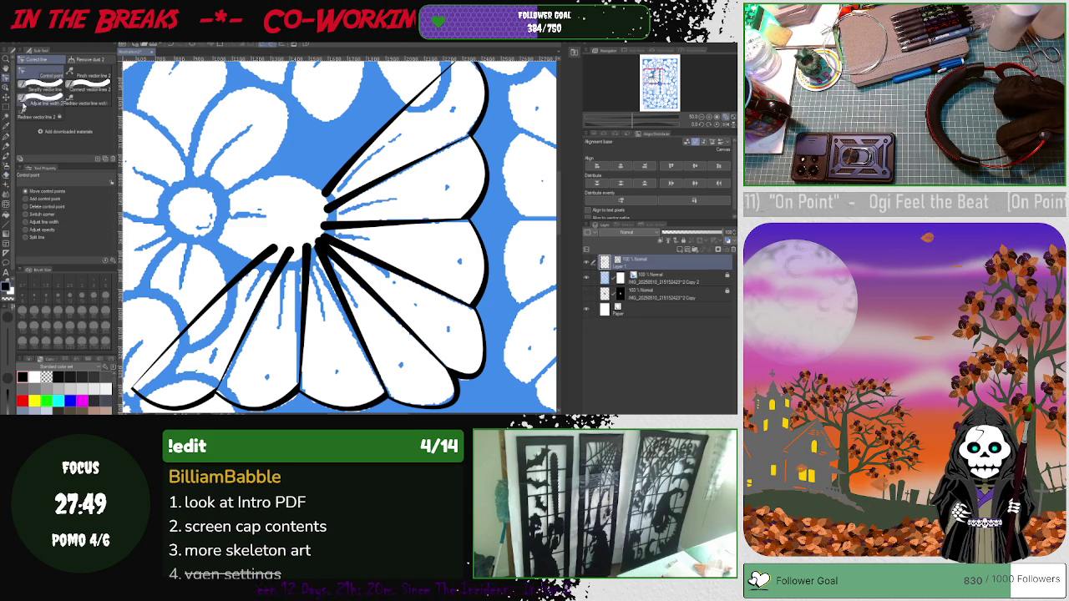
pyautogui.click(26, 221)
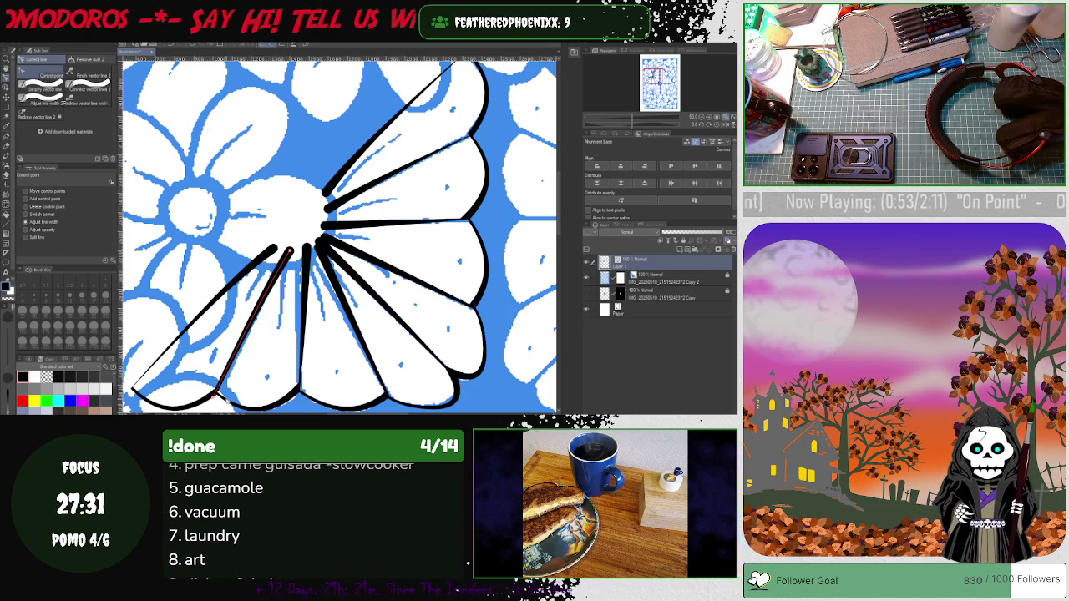
pyautogui.moveTo(306, 246); pyautogui.dragTo(299, 391)
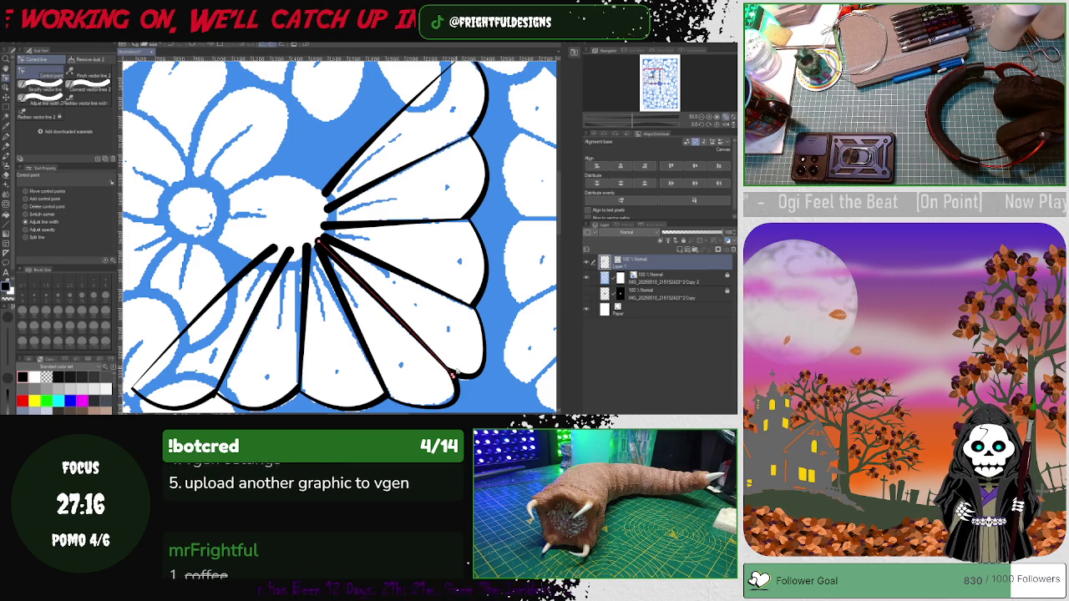
pyautogui.moveTo(453, 376); pyautogui.dragTo(473, 309)
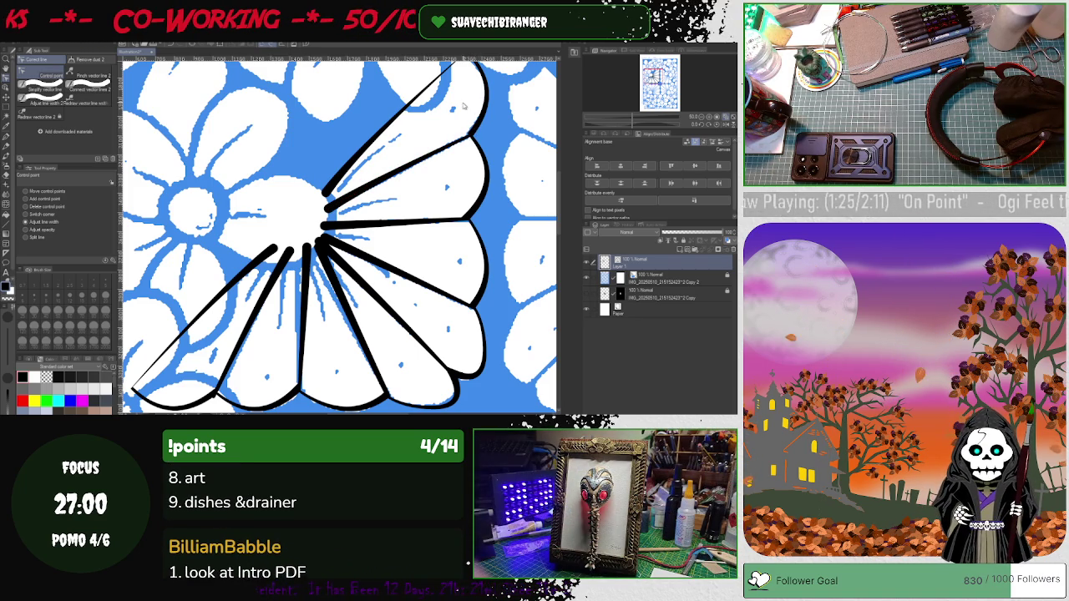
pyautogui.scroll(3, 543, 159)
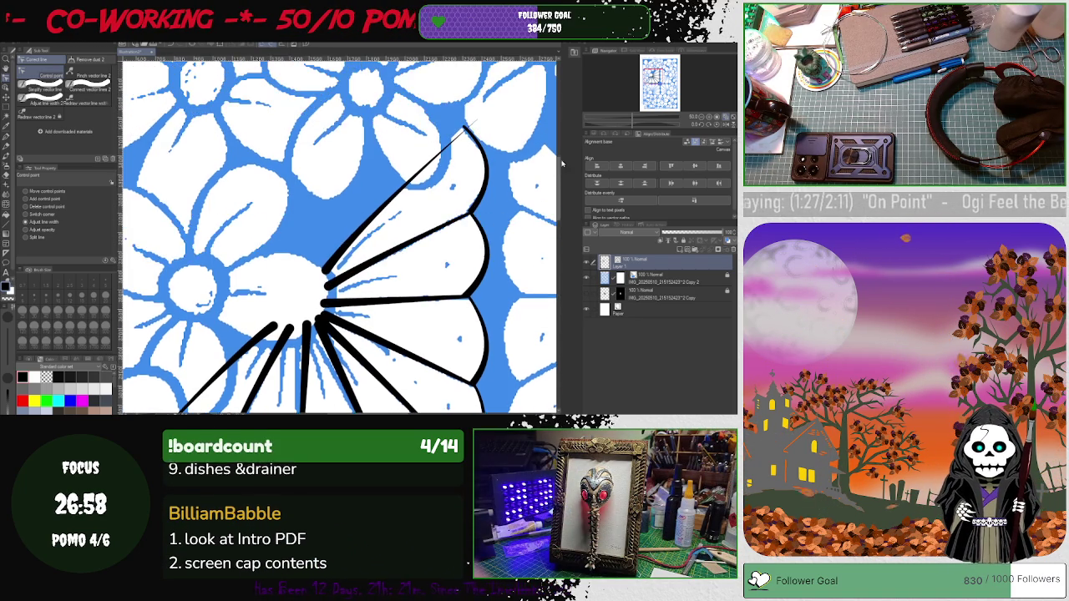
# Thin the top diagonal spoke toward its tip with Correct line's Adjust line width
pyautogui.scroll(3, 556, 157)
pyautogui.click(471, 197)
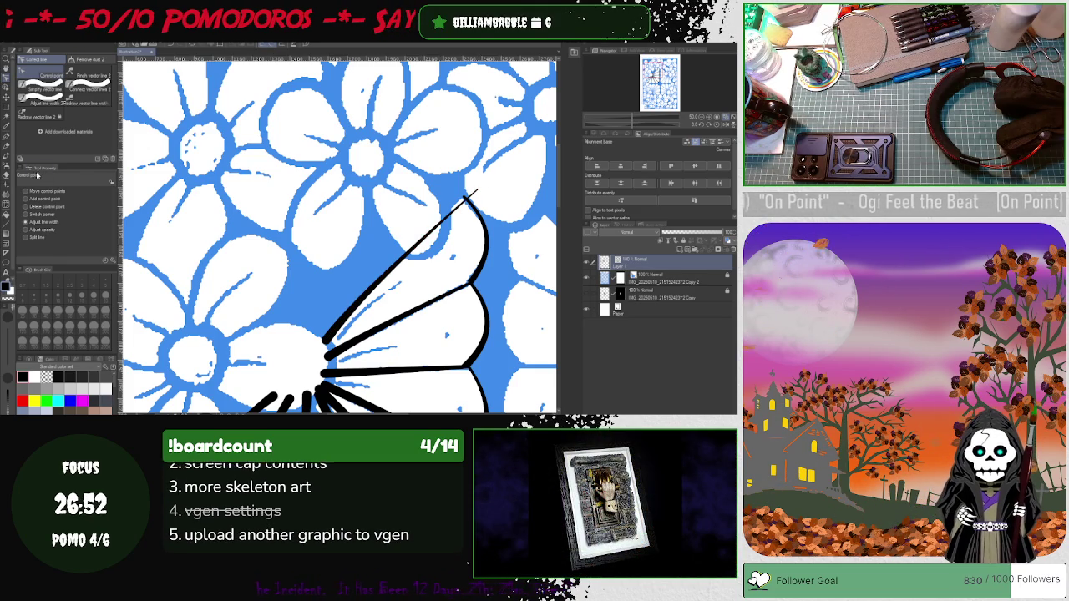
pyautogui.click(7, 173)
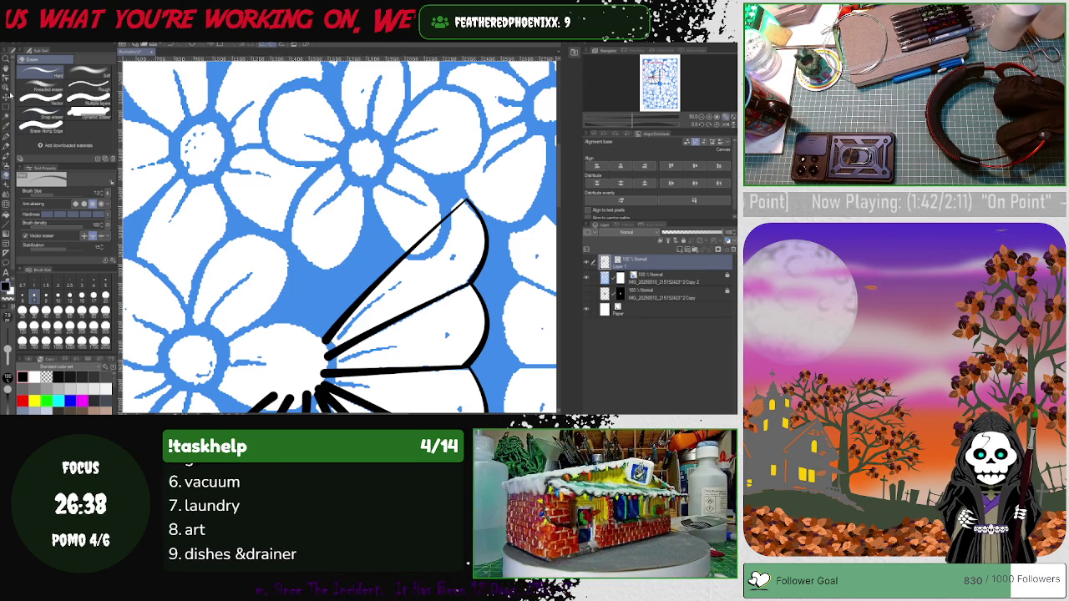
pyautogui.click(5, 79)
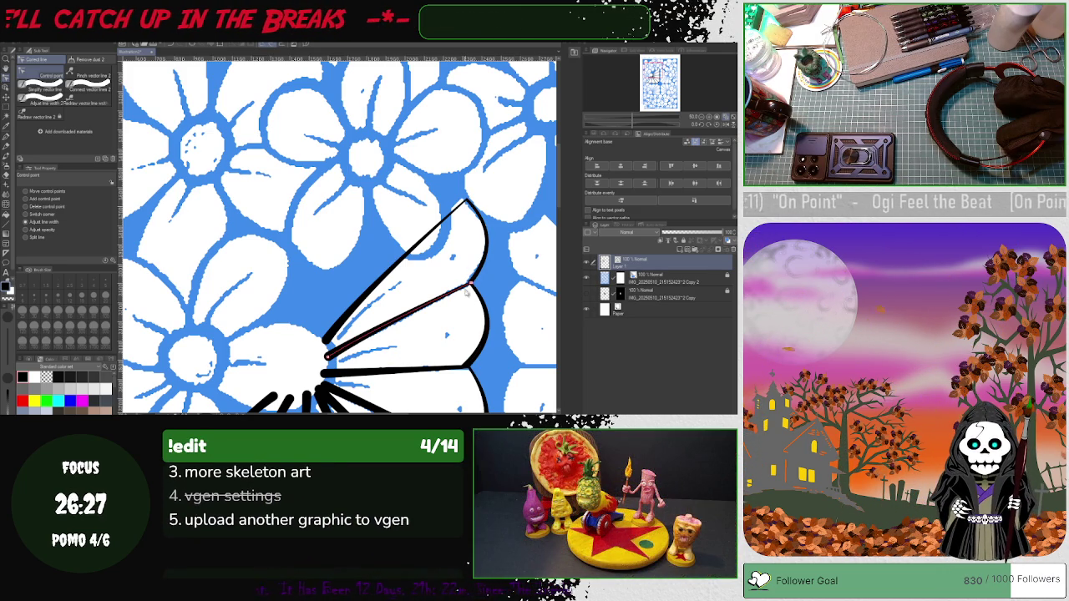
pyautogui.scroll(1, 470, 284)
# Drag the scalloped curve's end control point down-left to form a clean corner with the rib
pyautogui.scroll(1, 469, 286)
pyautogui.scroll(1, 468, 288)
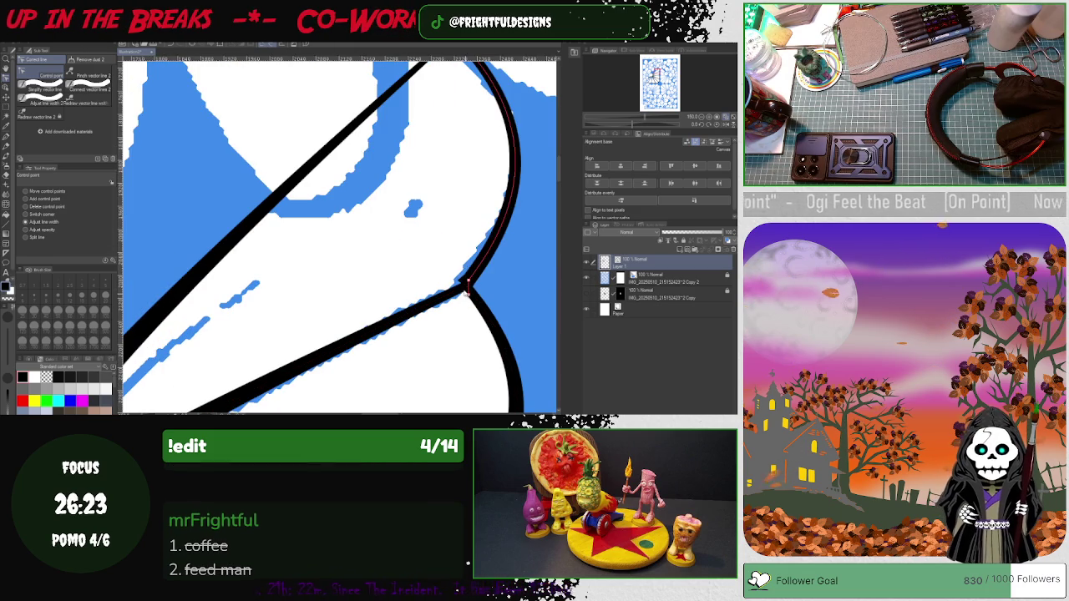
pyautogui.scroll(1, 467, 288)
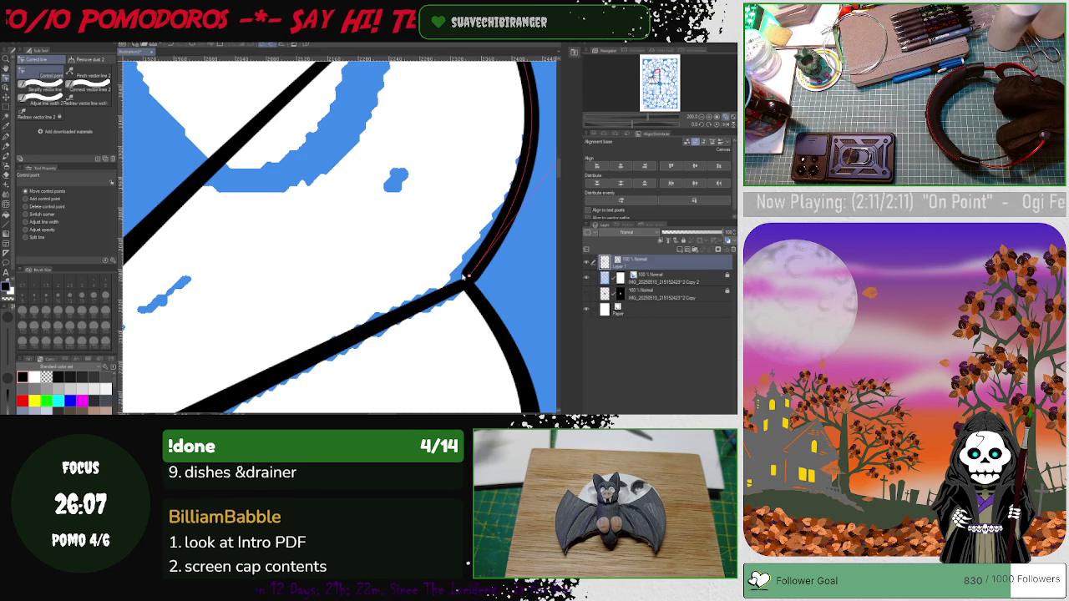
pyautogui.moveTo(470, 277); pyautogui.dragTo(461, 295)
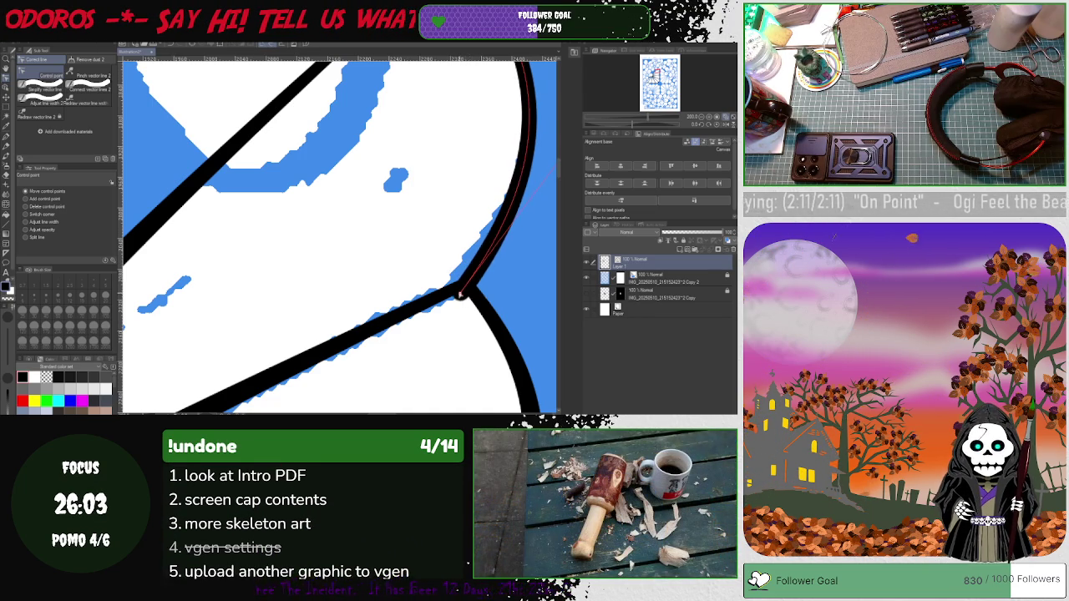
pyautogui.moveTo(461, 295); pyautogui.dragTo(443, 323)
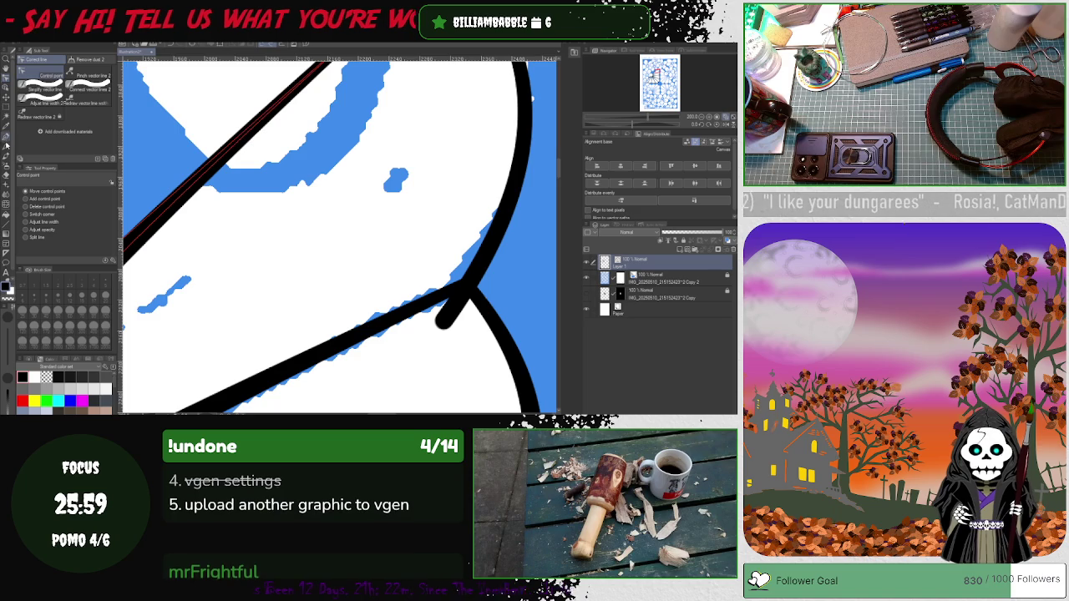
pyautogui.click(7, 173)
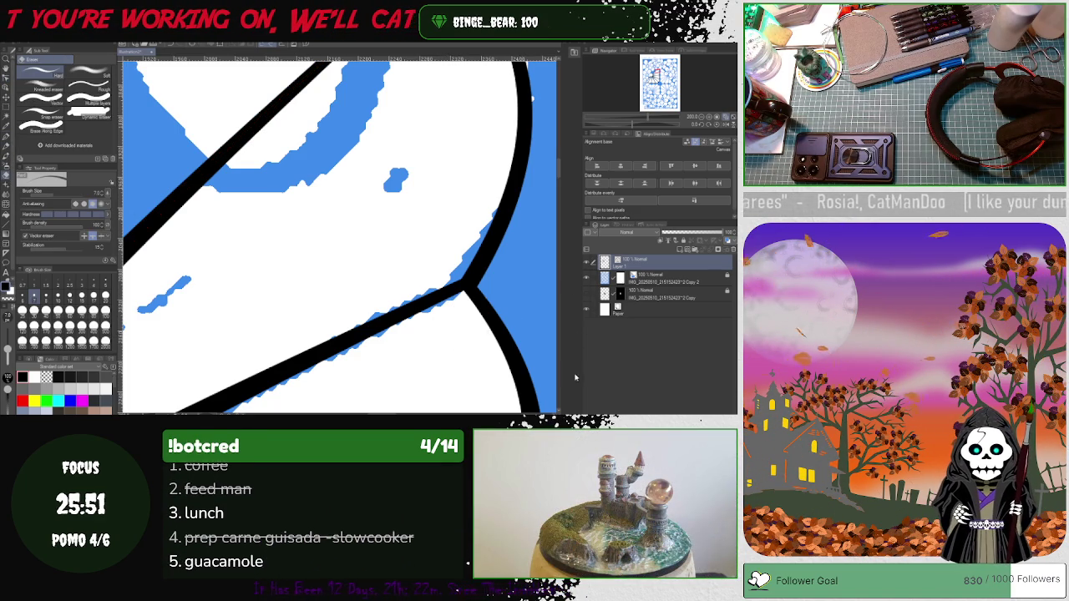
pyautogui.scroll(-5, 558, 198)
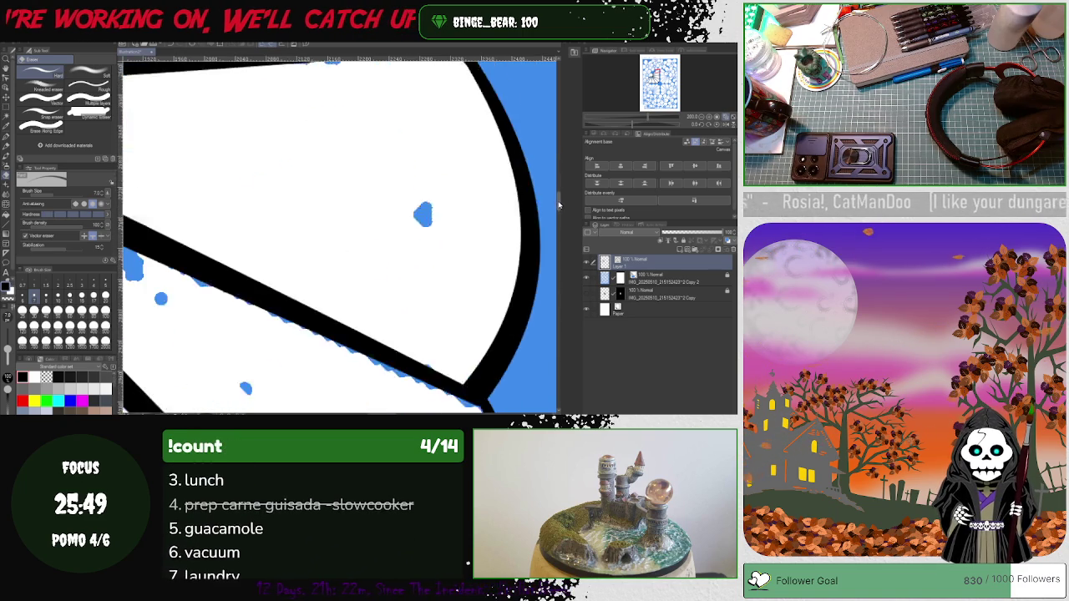
pyautogui.scroll(2, 558, 198)
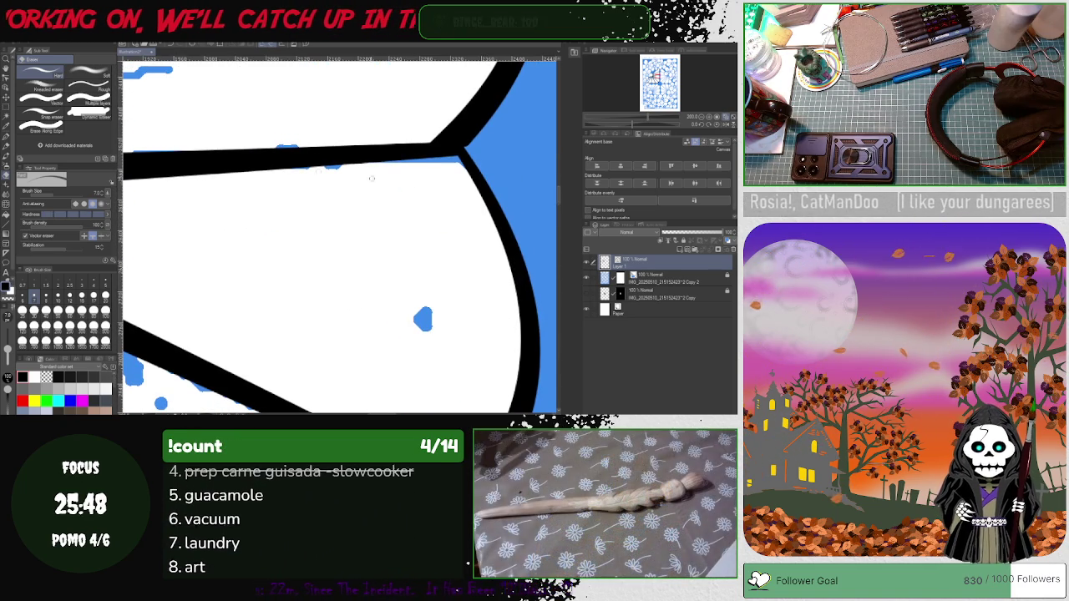
pyautogui.press('y')
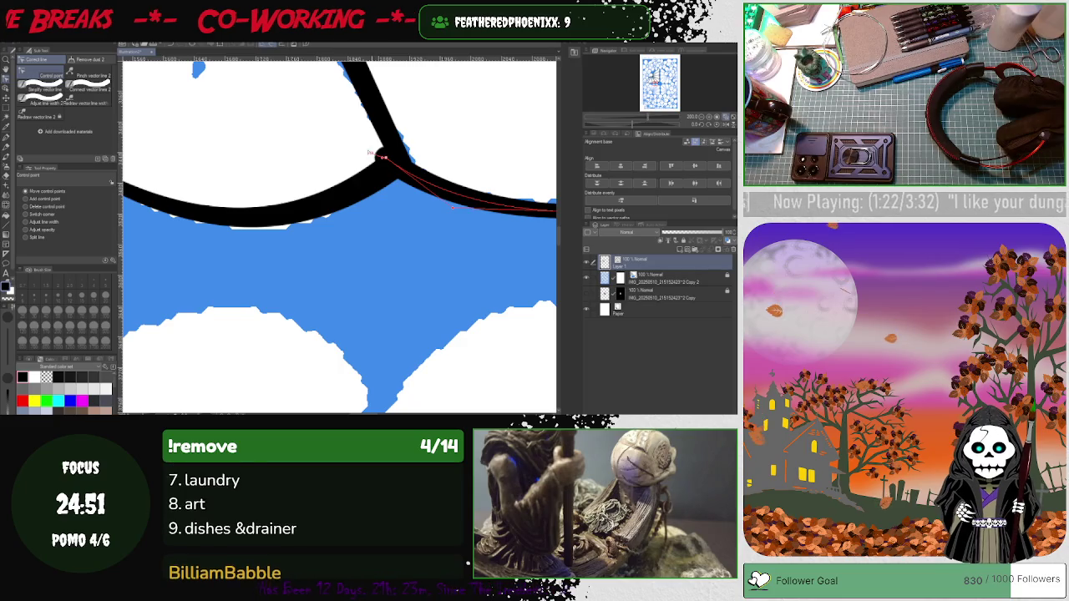
# Extend the junction line up-left and erase the stray diagonal line and curled hook stroke
pyautogui.moveTo(241, 73); pyautogui.dragTo(244, 77)
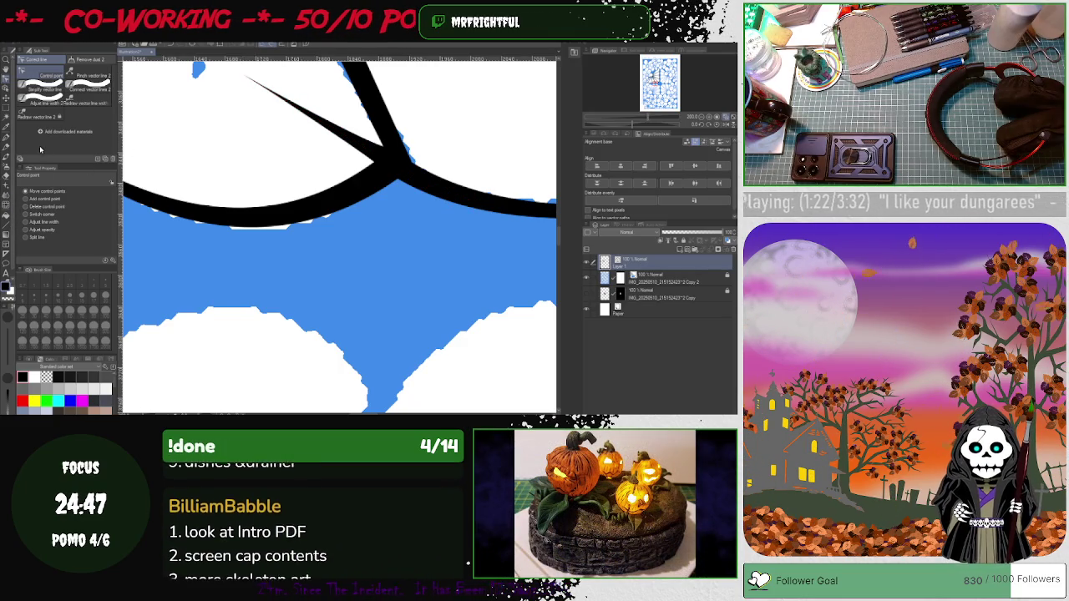
pyautogui.click(6, 178)
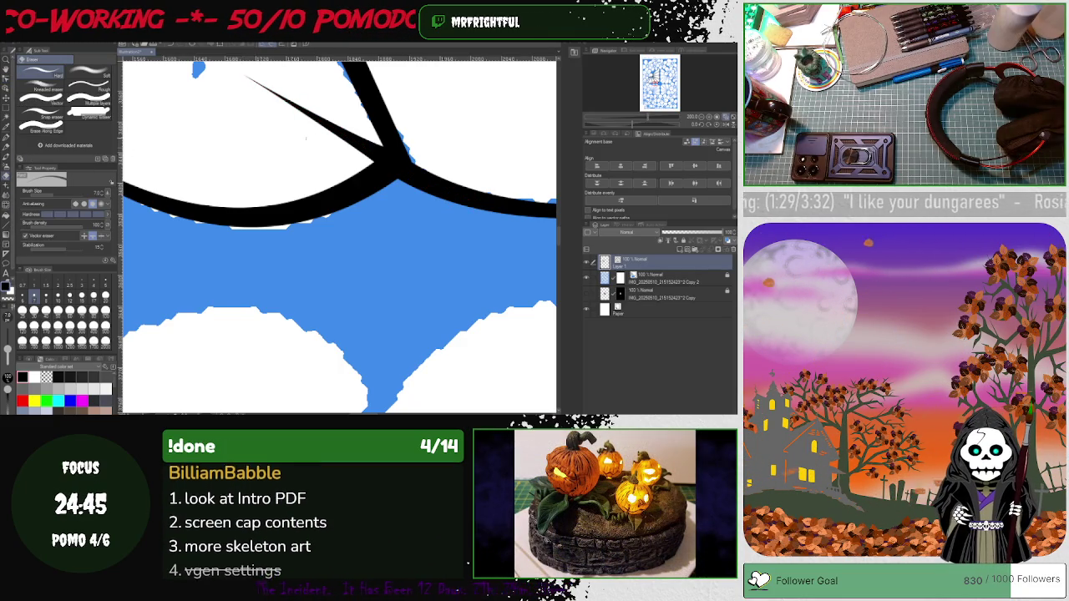
pyautogui.moveTo(270, 155); pyautogui.dragTo(265, 226)
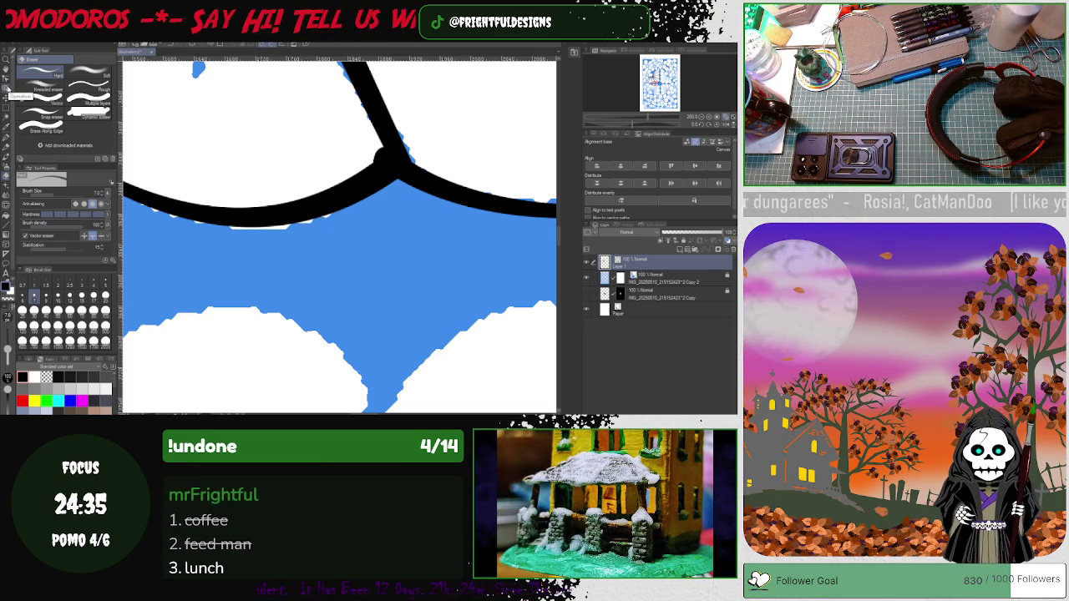
pyautogui.click(6, 79)
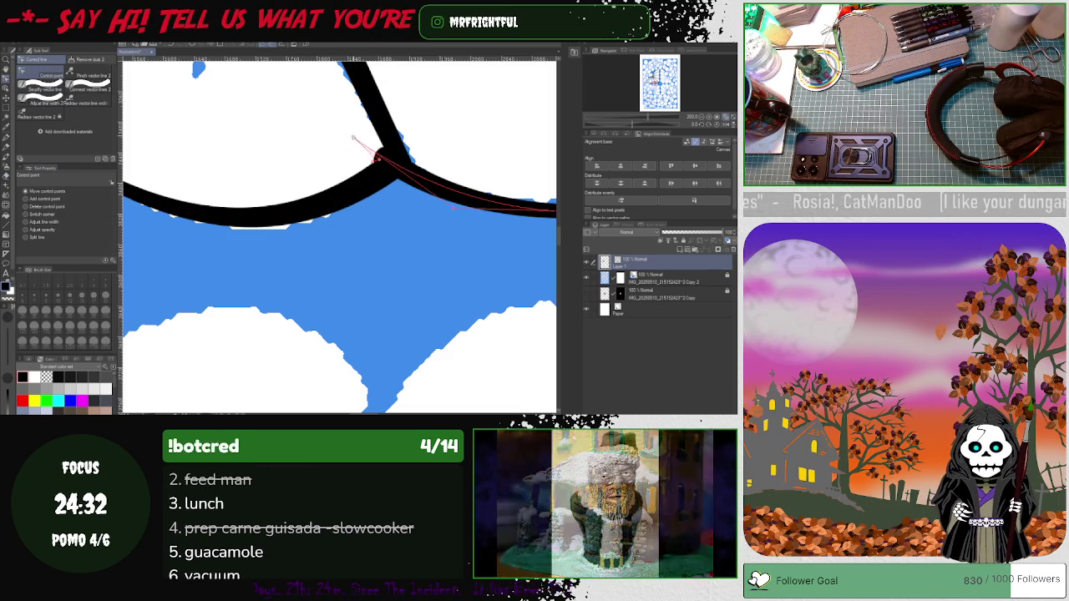
pyautogui.moveTo(386, 158); pyautogui.dragTo(312, 115)
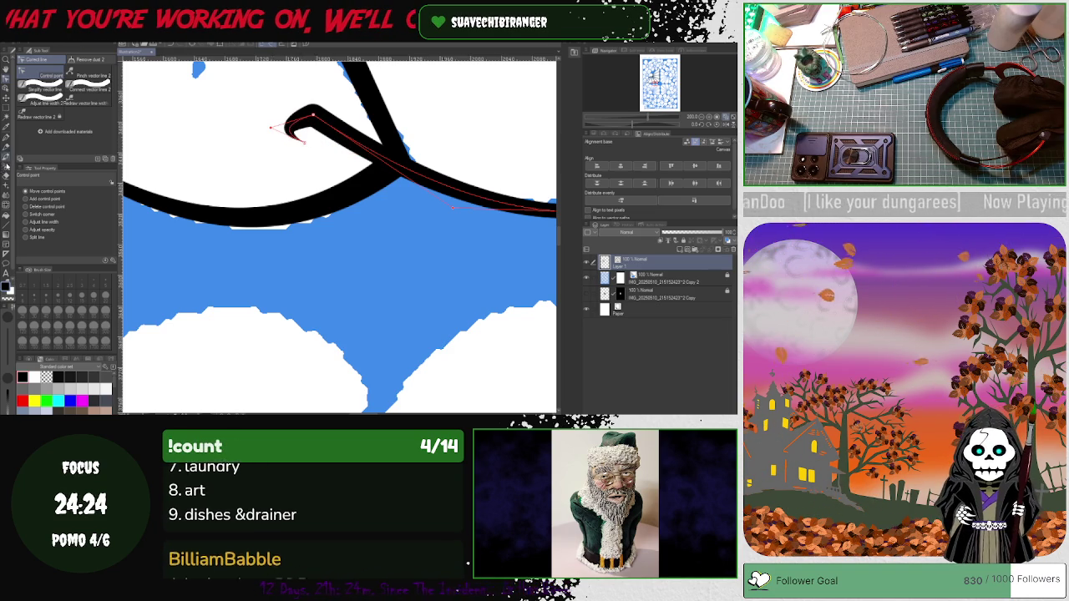
pyautogui.press('e')
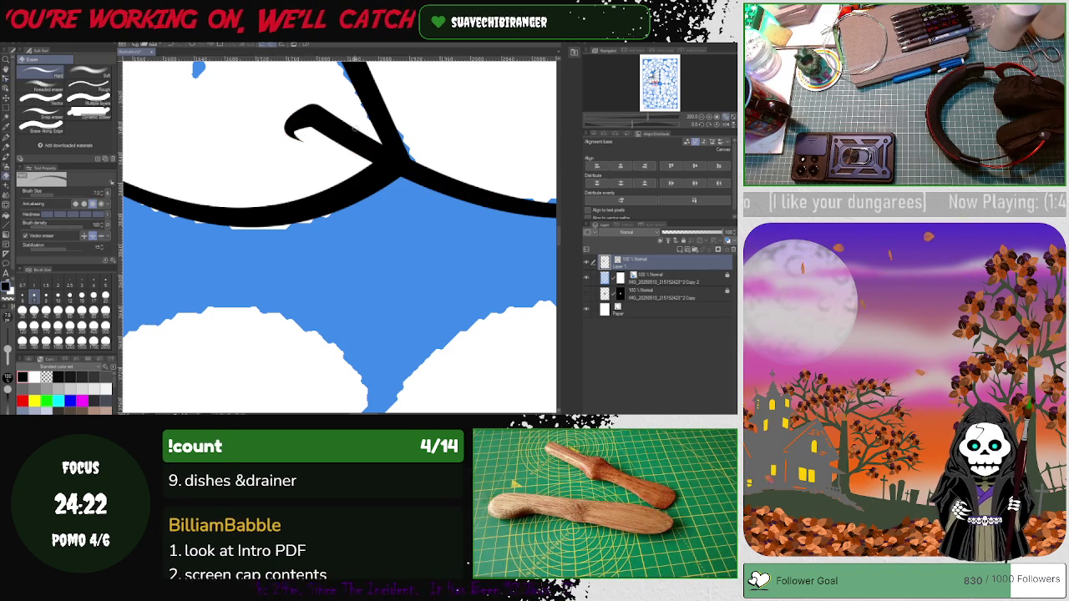
pyautogui.click(346, 131)
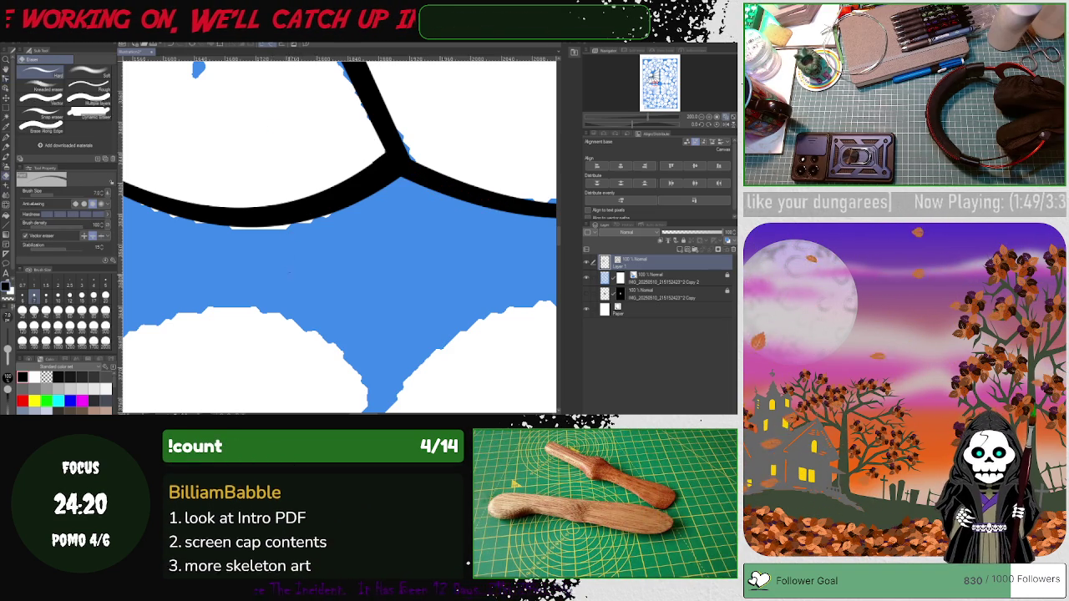
# Rotate the canvas and reshape the left petal curve to meet its neighbouring arc
pyautogui.moveTo(351, 386); pyautogui.dragTo(367, 351)
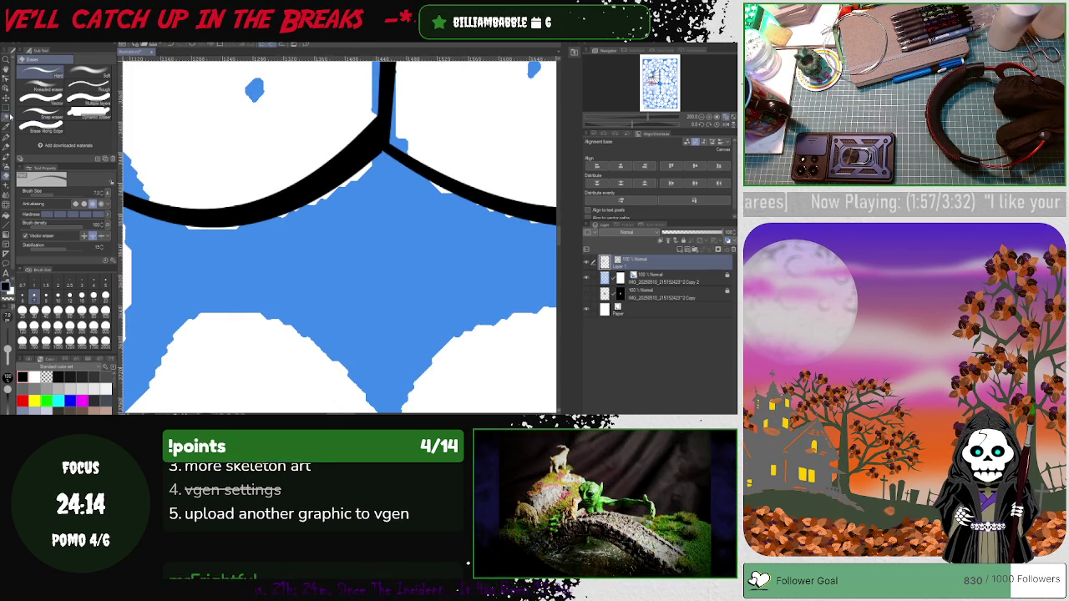
pyautogui.click(7, 81)
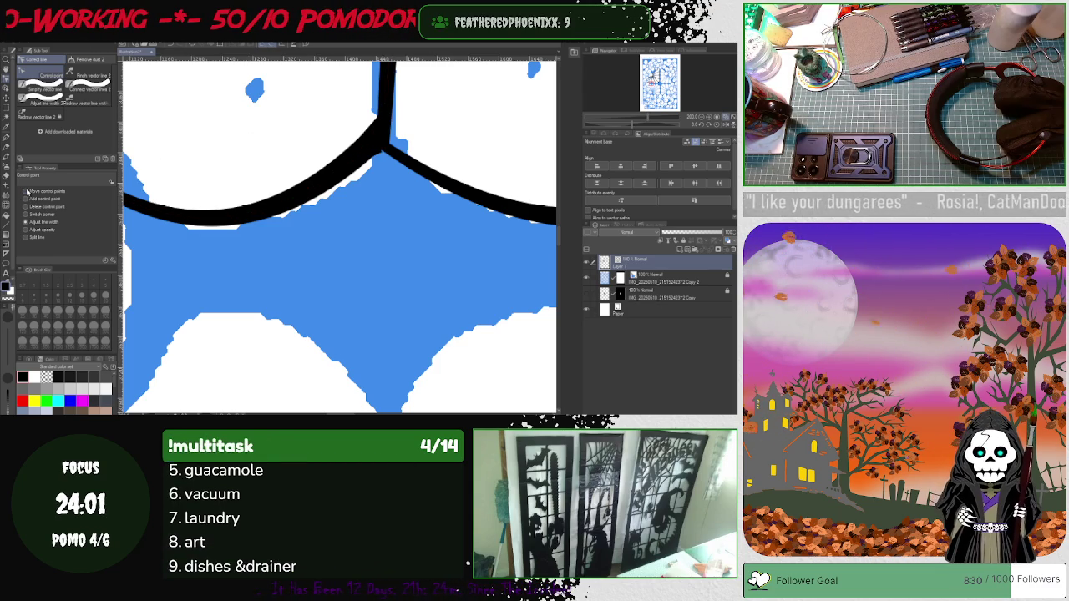
pyautogui.moveTo(367, 147); pyautogui.dragTo(384, 110)
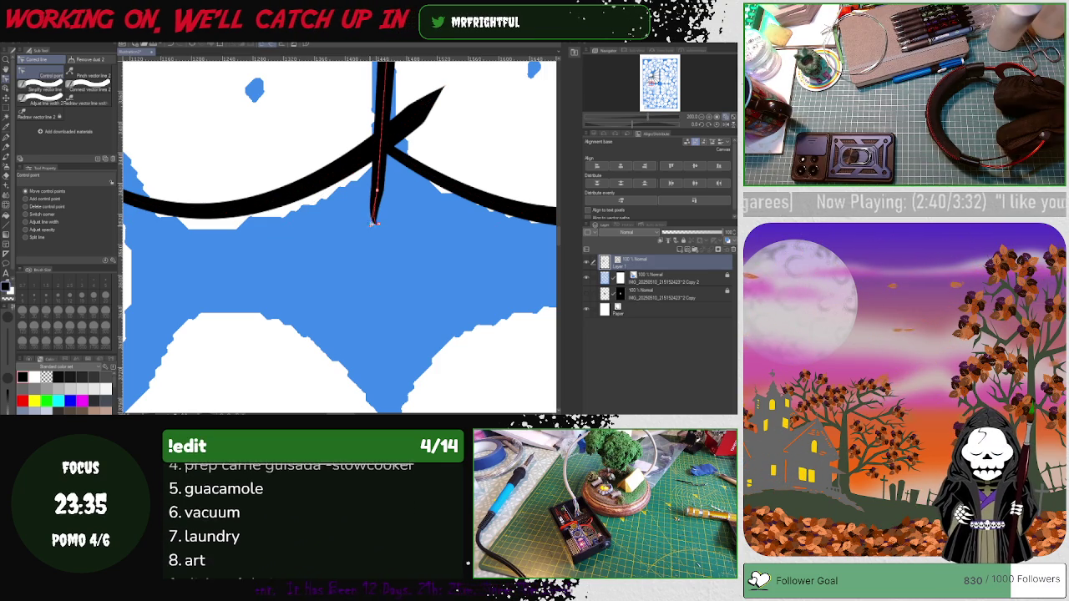
pyautogui.press('e')
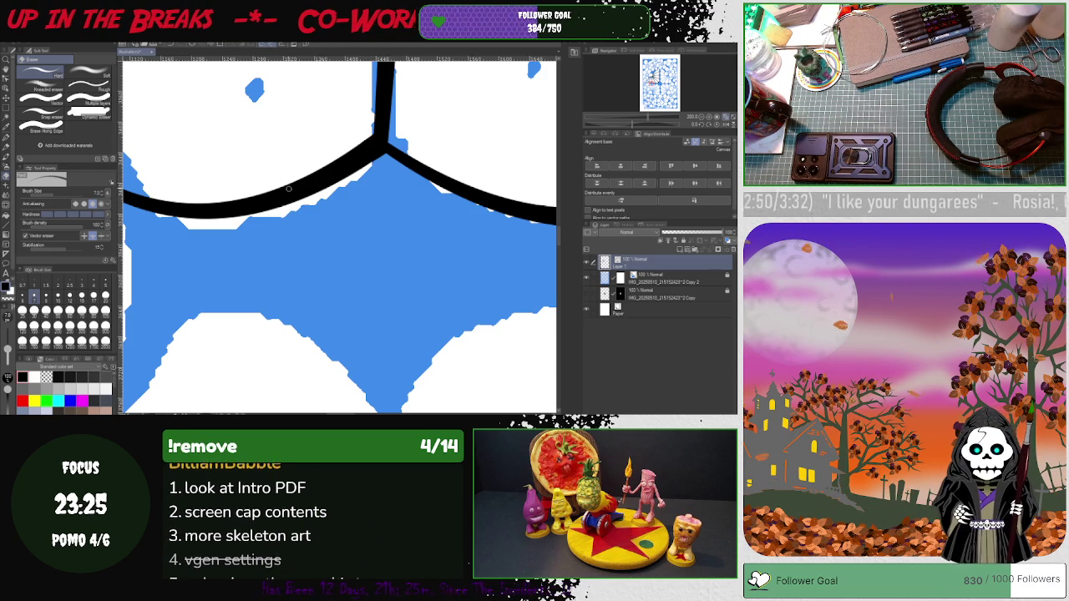
# Delete the small stray stroke crossing the petal outline with the Eraser
pyautogui.scroll(-2, 288, 191)
pyautogui.scroll(-2, 251, 217)
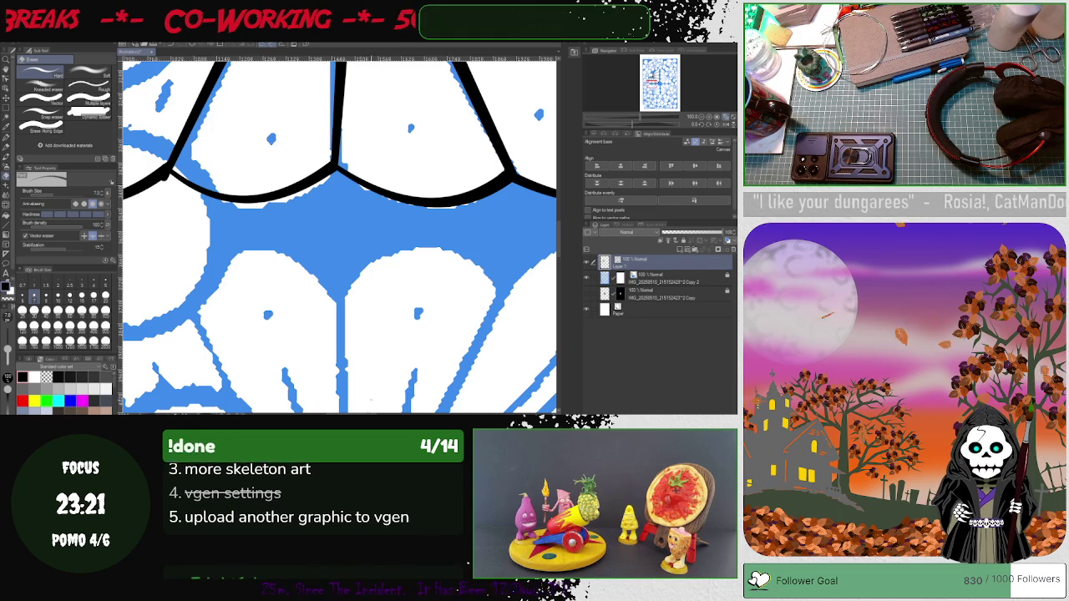
pyautogui.hscroll(-3, 339, 233)
pyautogui.hscroll(-3, 339, 234)
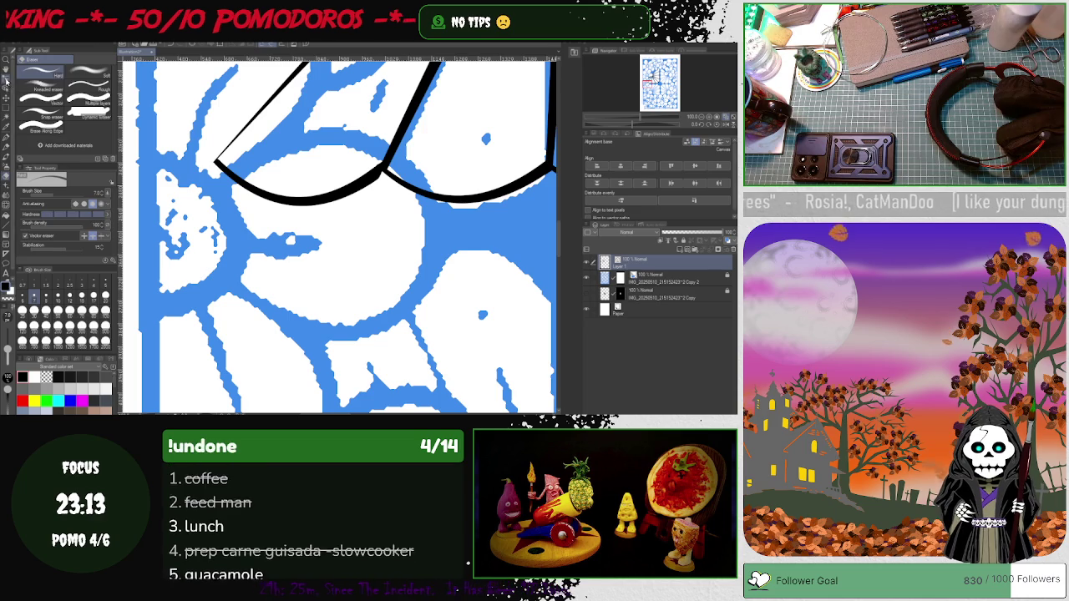
pyautogui.click(7, 263)
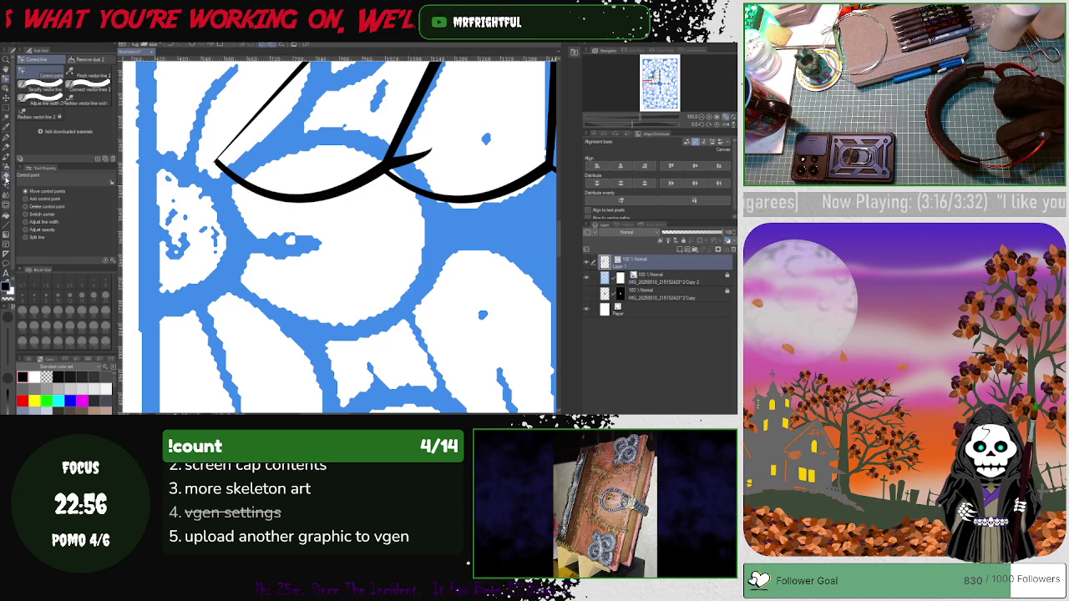
pyautogui.press('e')
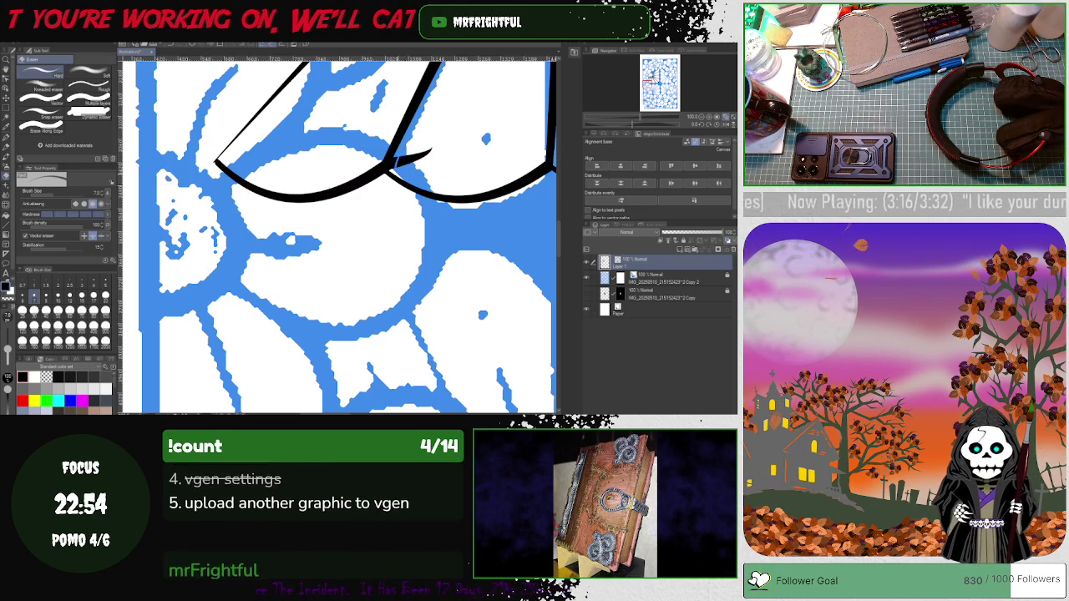
pyautogui.click(411, 159)
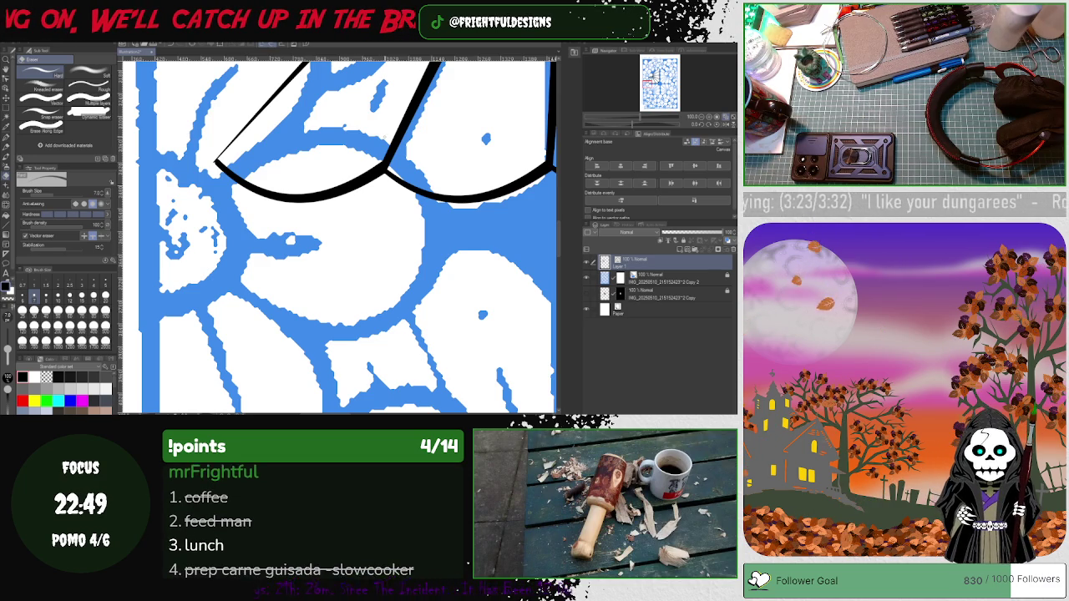
# Fit the whole page in the window and rotate the view in the Navigator
pyautogui.scroll(-2, 384, 143)
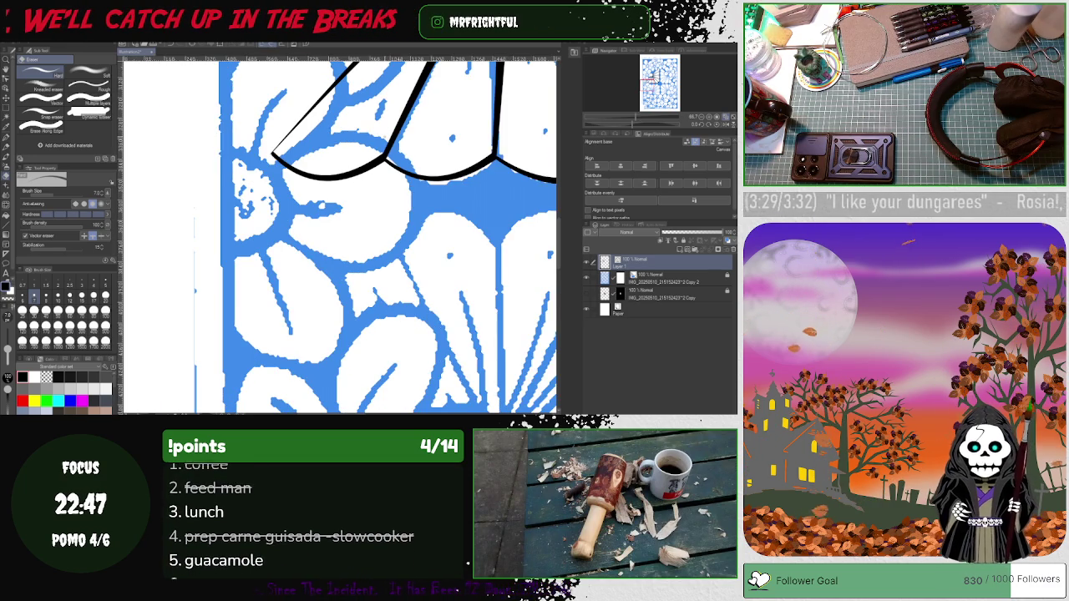
pyautogui.scroll(1, 387, 145)
pyautogui.scroll(1, 387, 145)
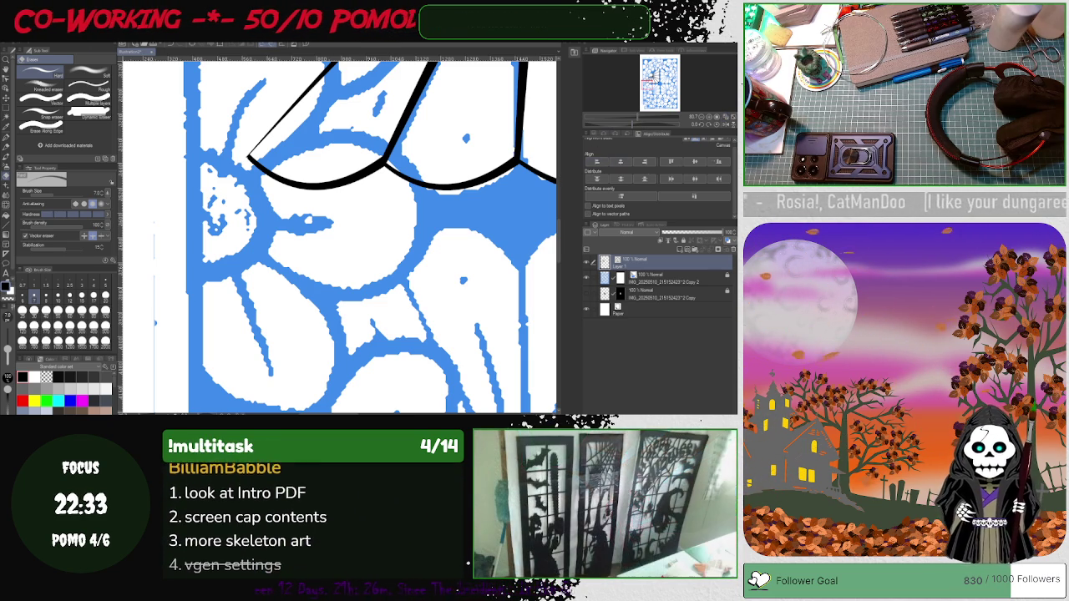
pyautogui.hotkey('ctrl', '0')
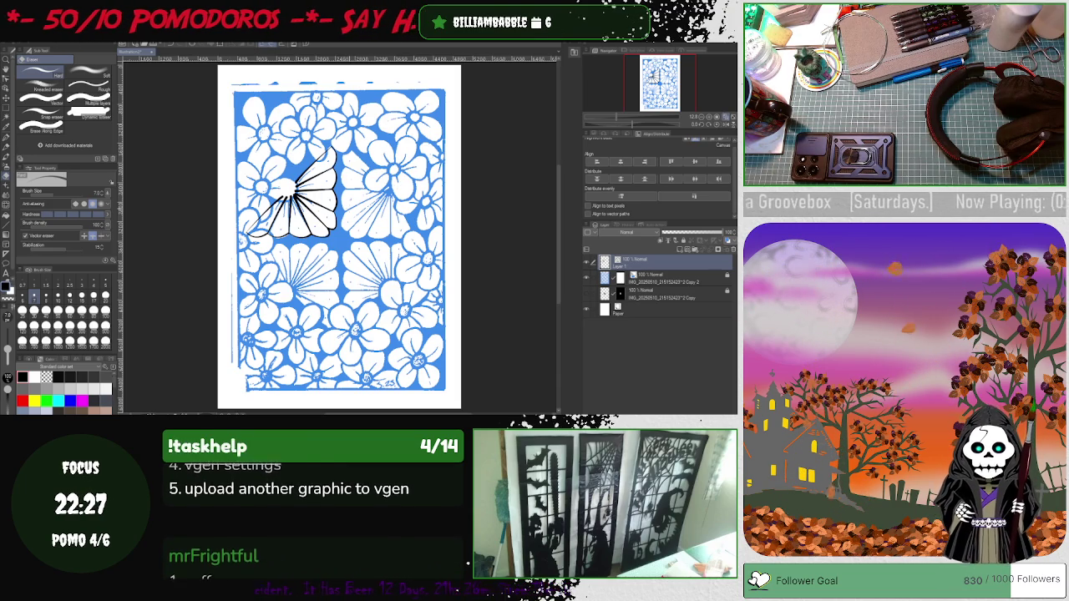
pyautogui.moveTo(654, 117); pyautogui.dragTo(684, 132)
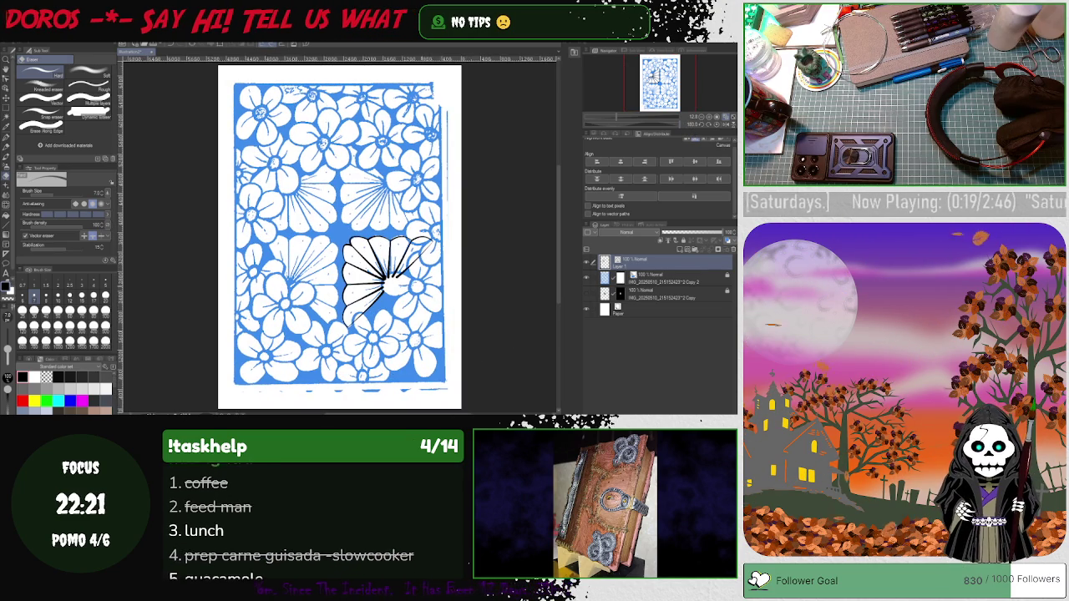
pyautogui.scroll(2, 368, 334)
pyautogui.scroll(1, 369, 323)
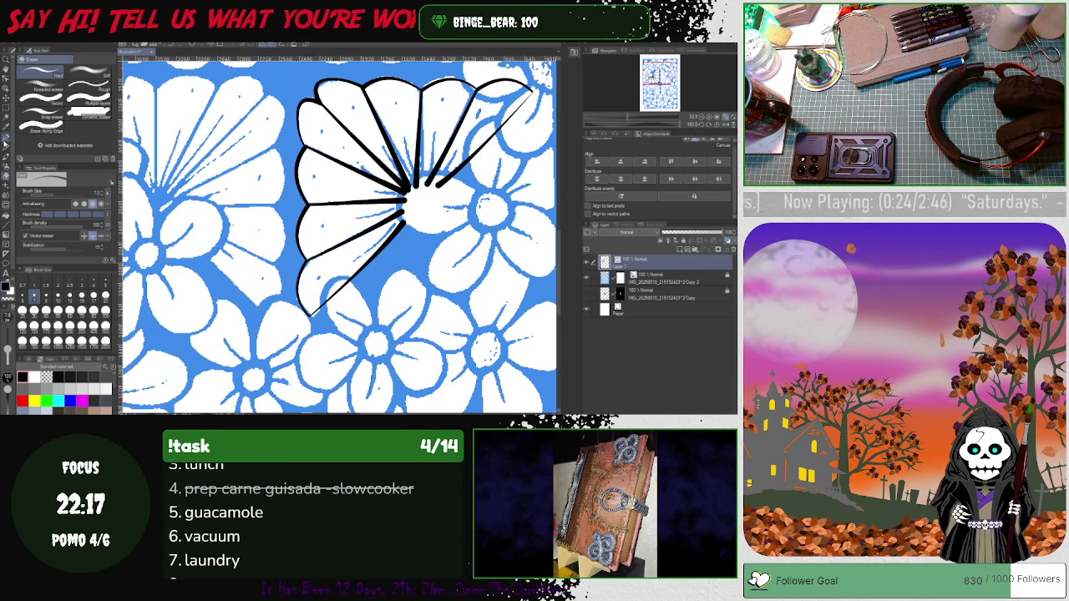
# Draw a thin radial pen line from the flower centre toward the upper petals, rotating the view
pyautogui.press('p')
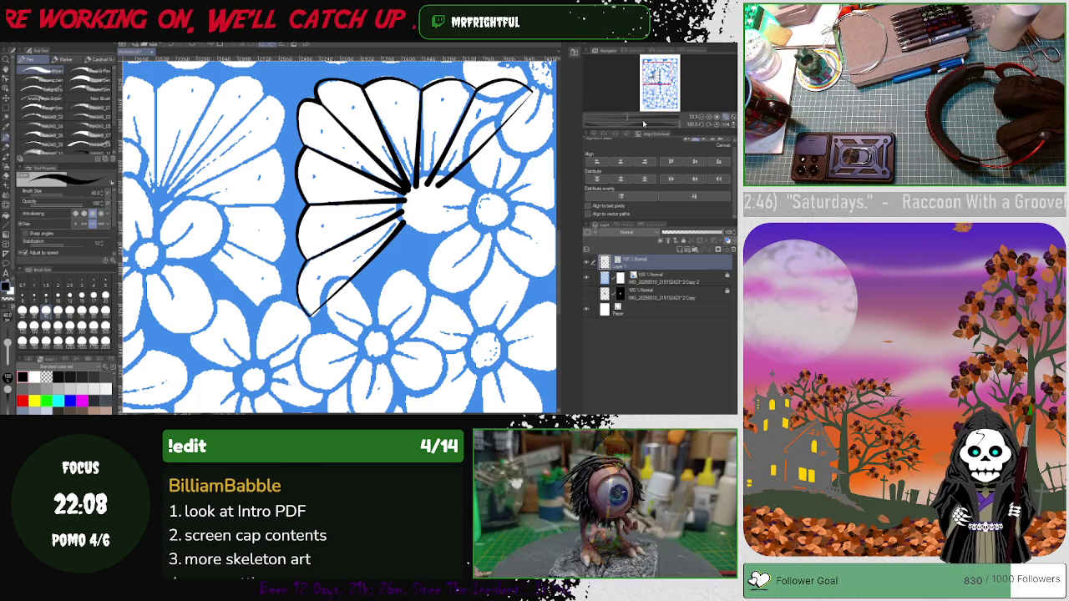
pyautogui.moveTo(678, 127); pyautogui.dragTo(701, 126)
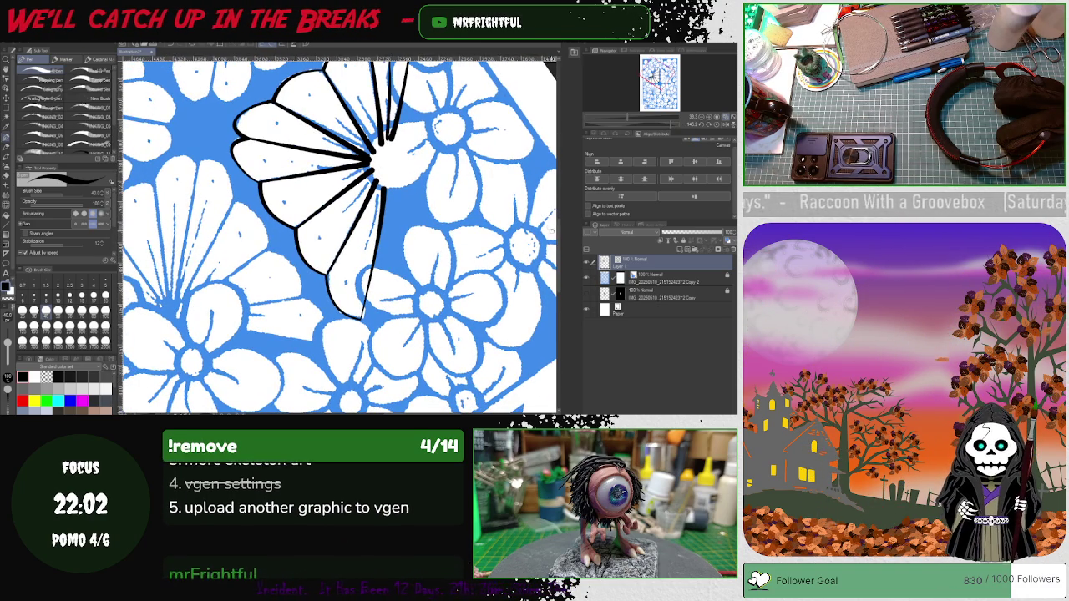
pyautogui.moveTo(541, 134)
pyautogui.mouseDown()
pyautogui.moveTo(559, 219)
pyautogui.moveTo(304, 239)
pyautogui.mouseUp()
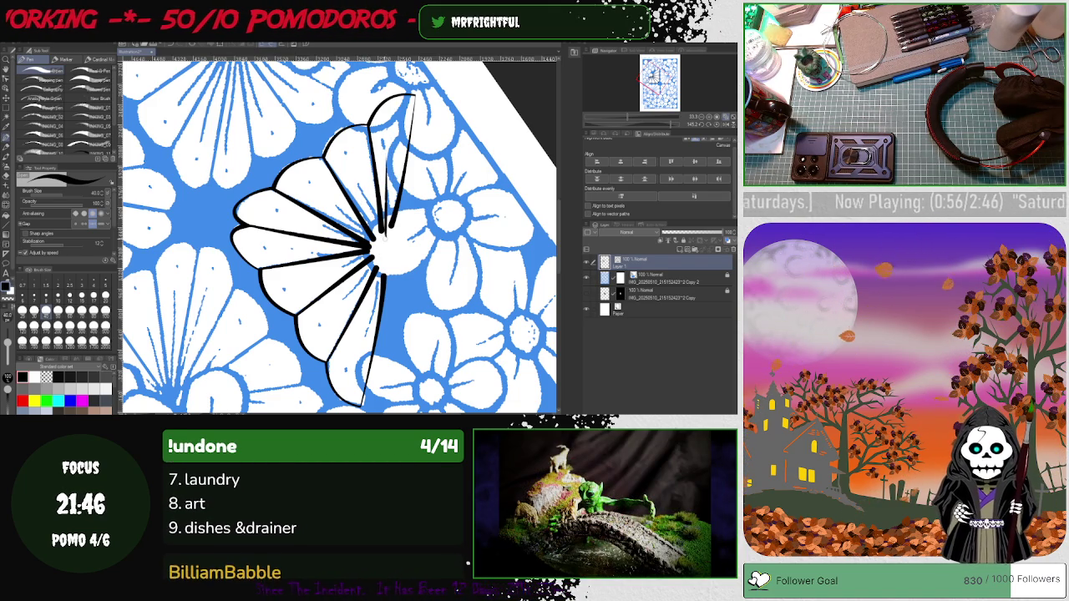
pyautogui.moveTo(375, 238); pyautogui.dragTo(357, 163)
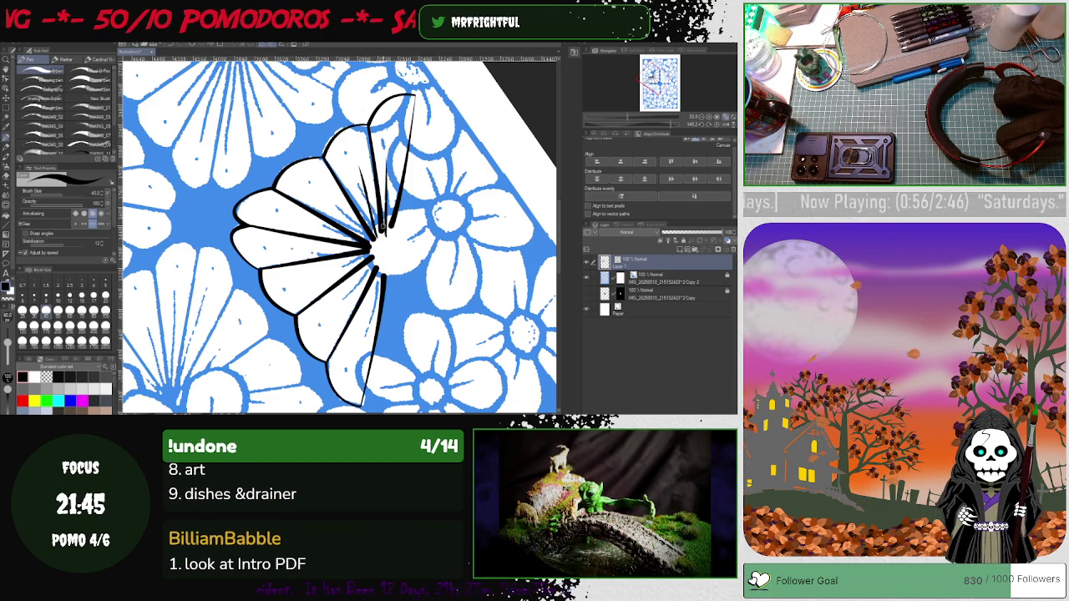
pyautogui.moveTo(660, 123); pyautogui.dragTo(607, 123)
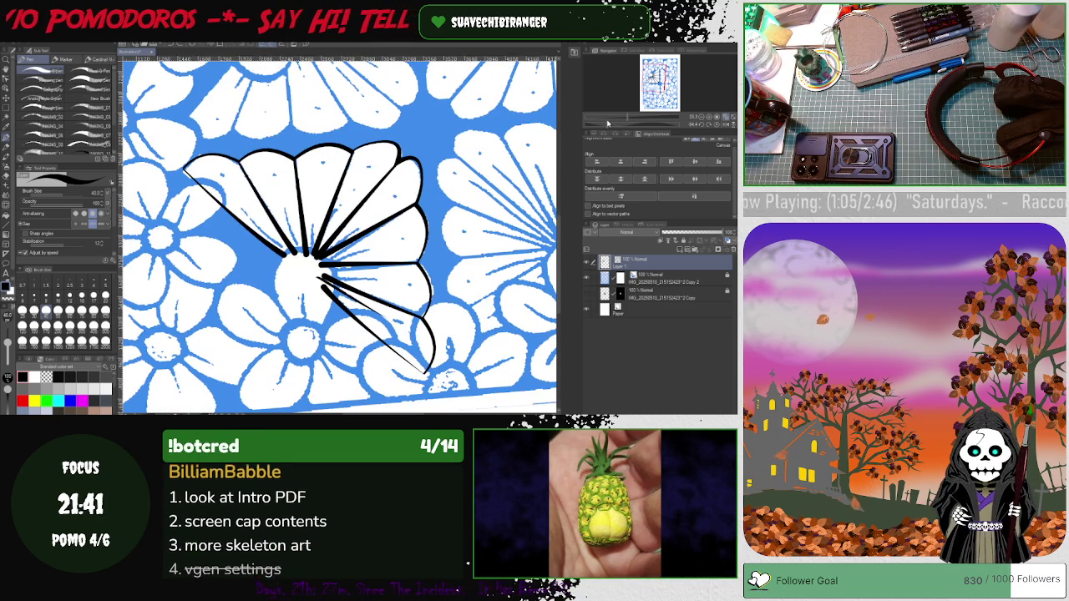
pyautogui.moveTo(611, 122); pyautogui.dragTo(633, 115)
pyautogui.press('^')
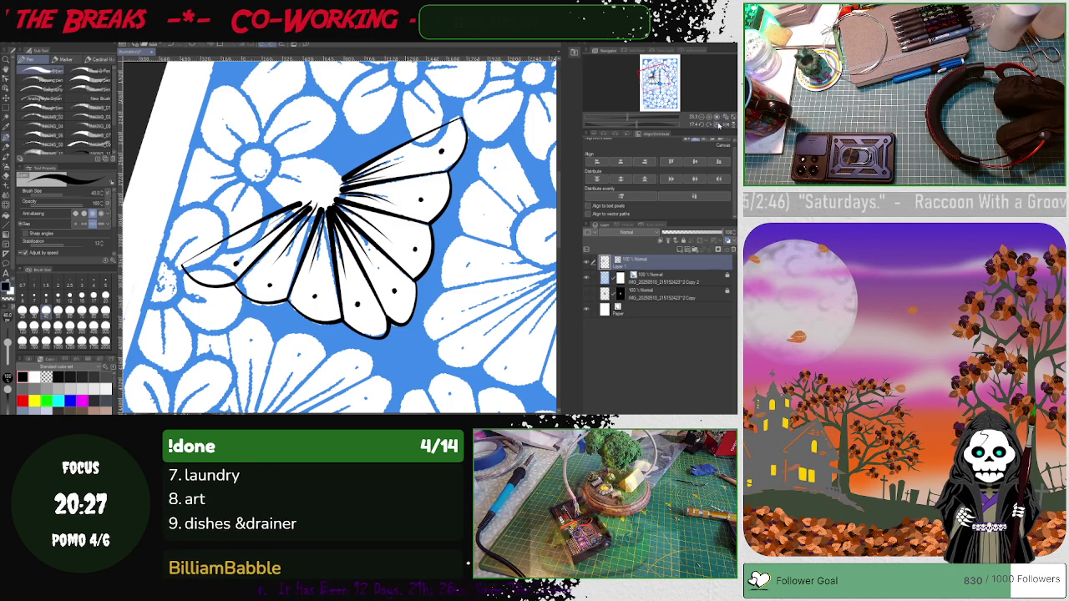
# Return the view upright after dotting each petal and finishing the radial strokes
pyautogui.hotkey('ctrl', '0')
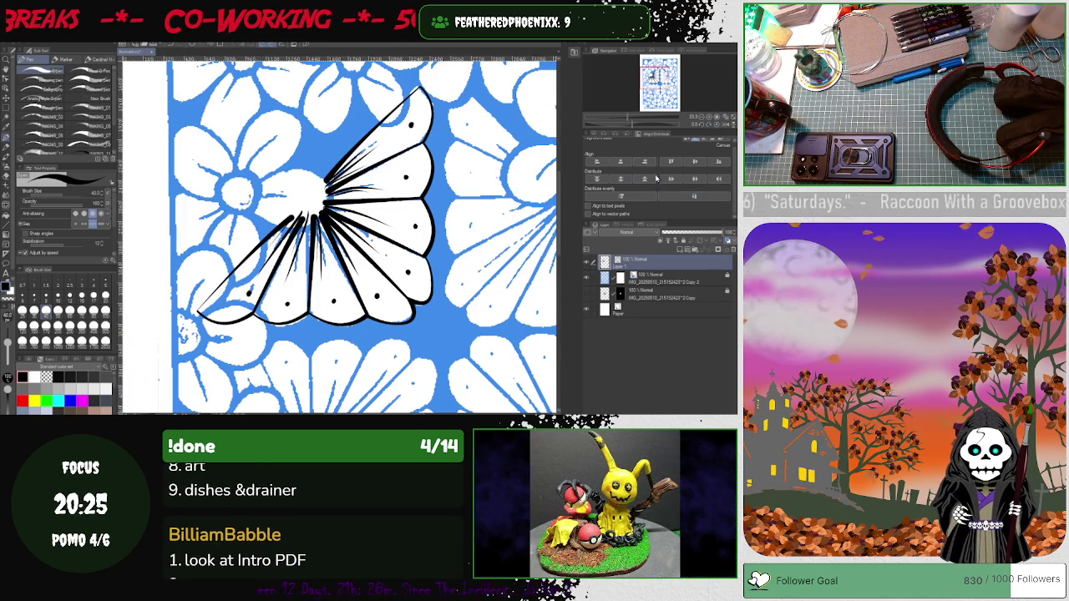
# Zoom out and apply the pending transformation on the fan-flower line art
pyautogui.click(726, 122)
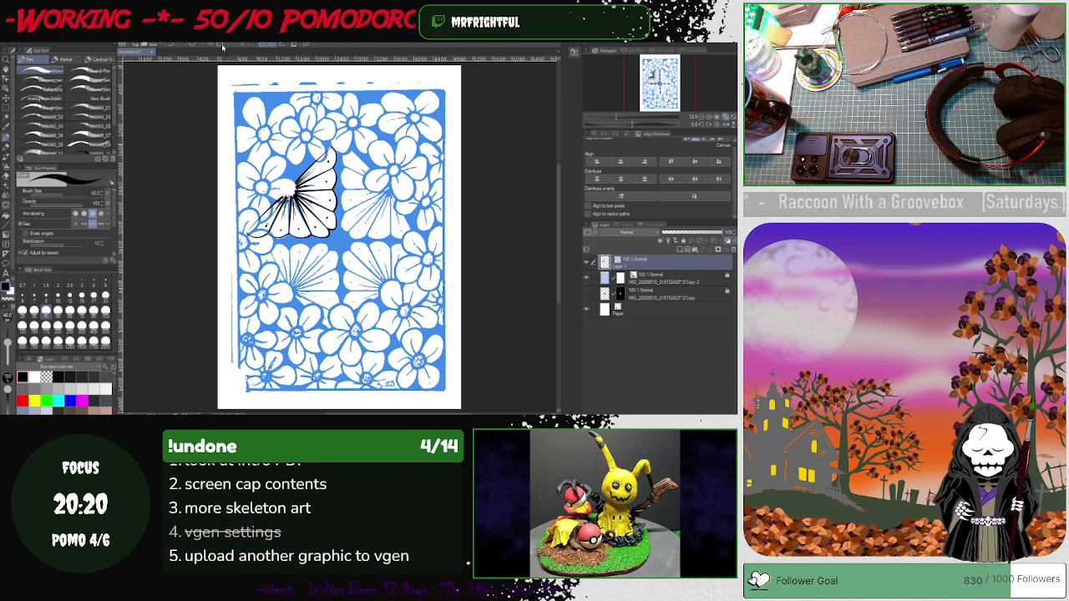
pyautogui.hotkey('ctrl', 't')
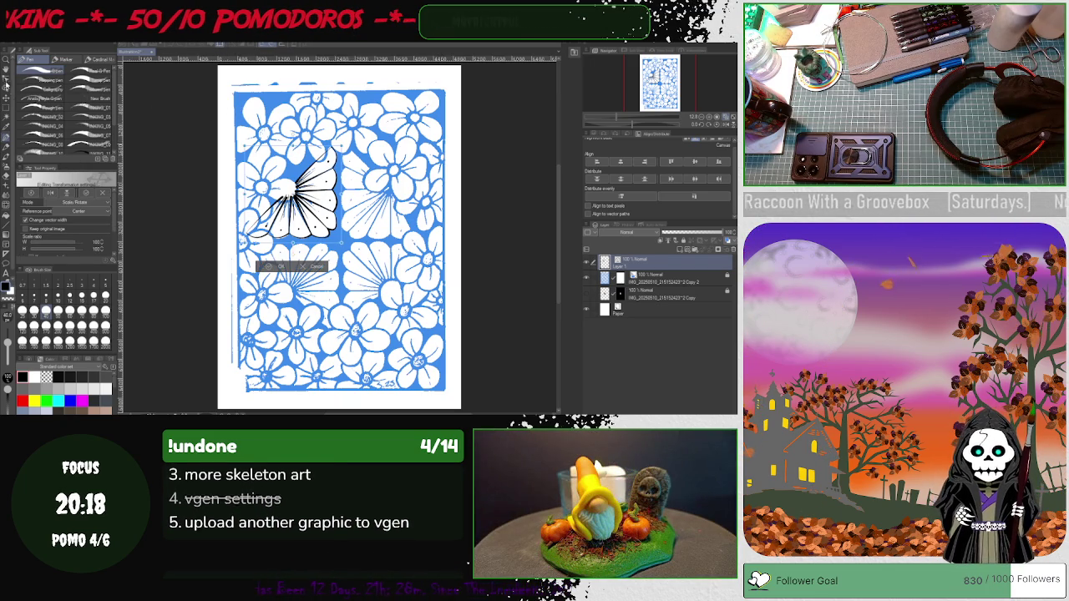
pyautogui.click(15, 109)
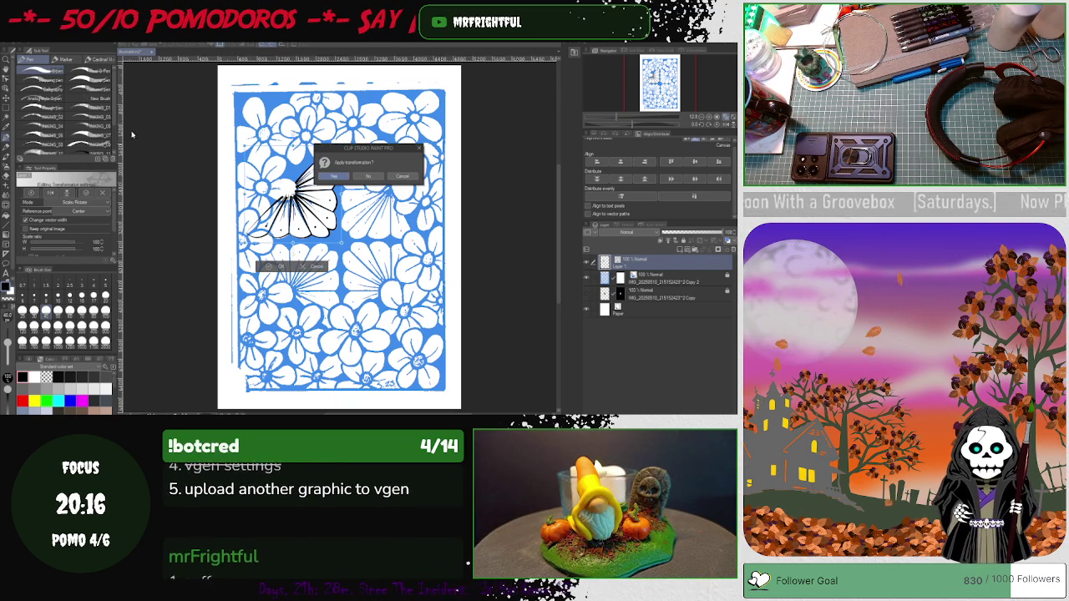
pyautogui.click(373, 178)
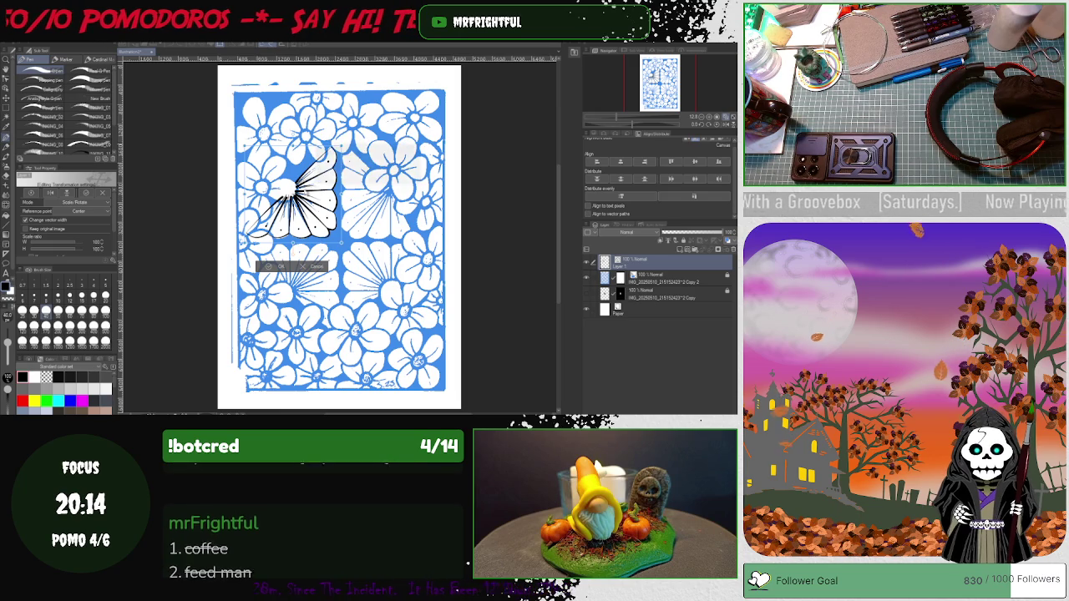
# Reposition the fan-flower line art with Ctrl+T, then paste a duplicate copy
pyautogui.click(5, 87)
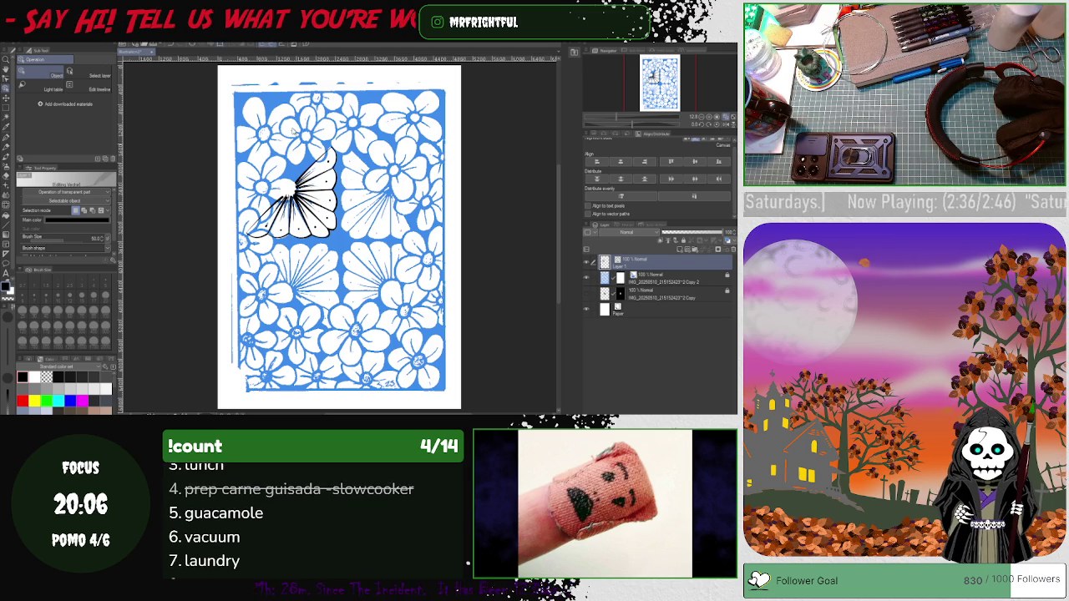
pyautogui.hotkey('ctrl', 't')
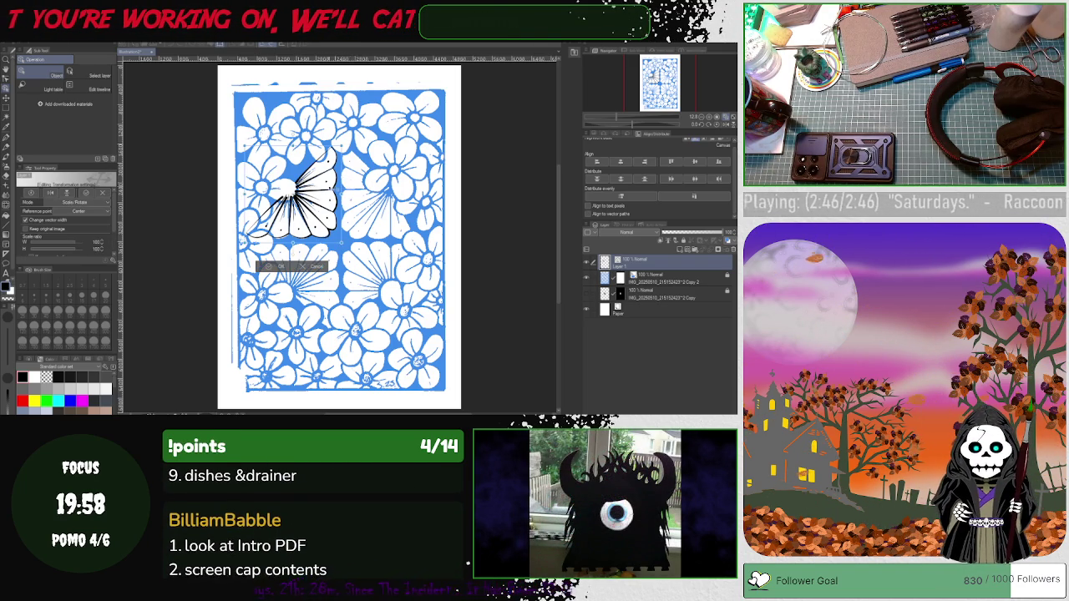
pyautogui.moveTo(317, 192); pyautogui.dragTo(400, 180)
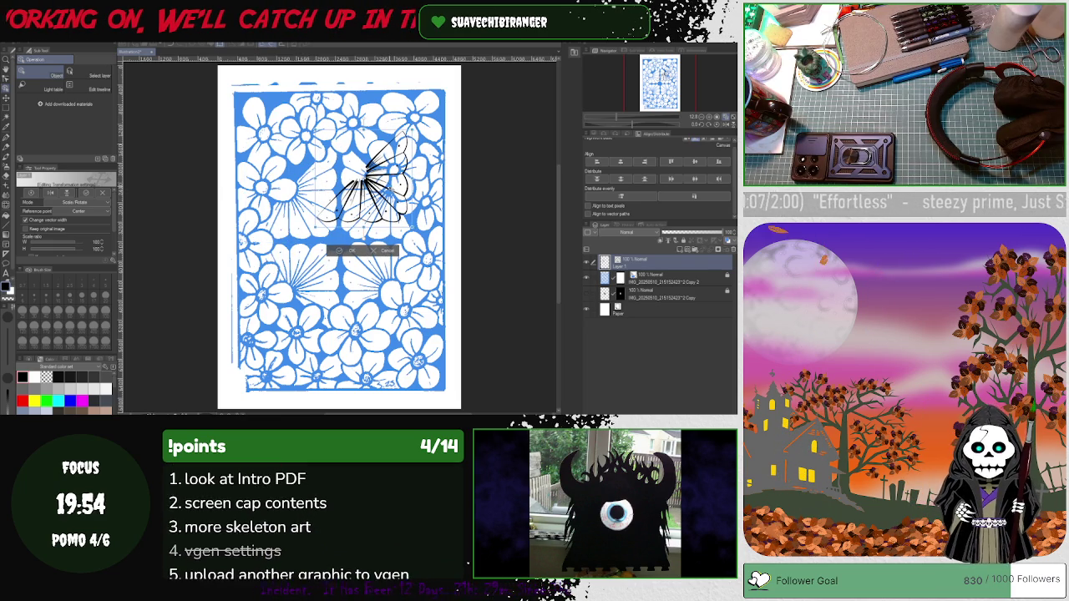
pyautogui.moveTo(349, 254); pyautogui.dragTo(282, 269)
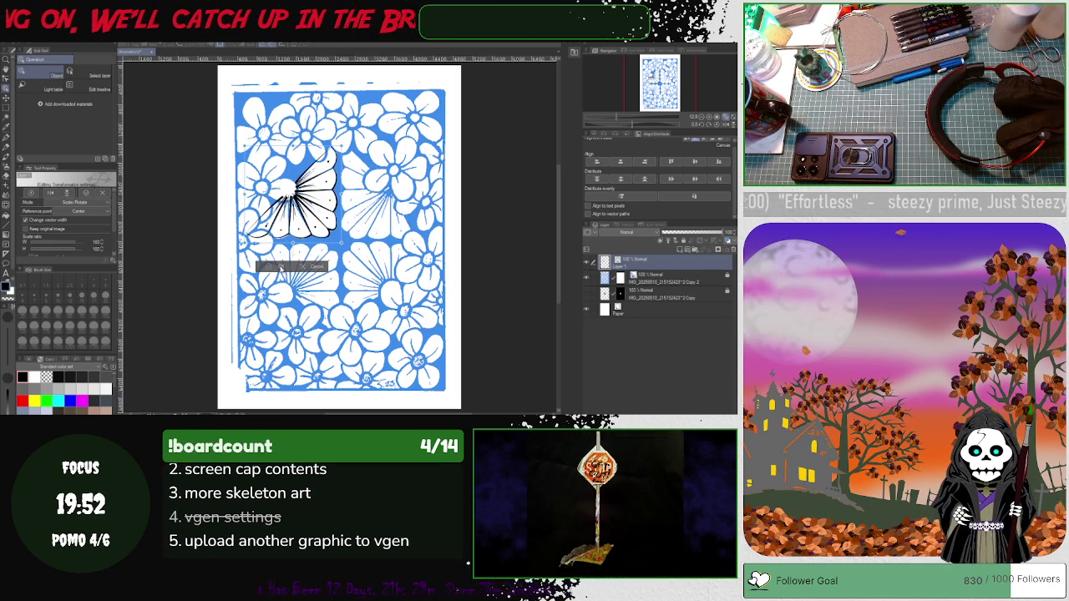
pyautogui.press('Return')
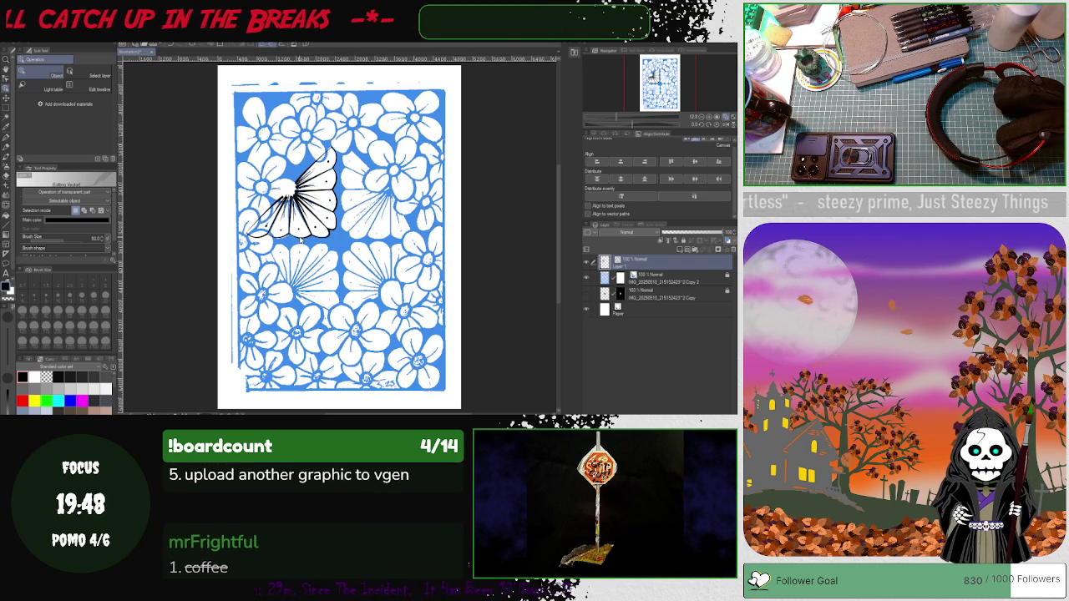
pyautogui.hotkey('ctrl', 'v')
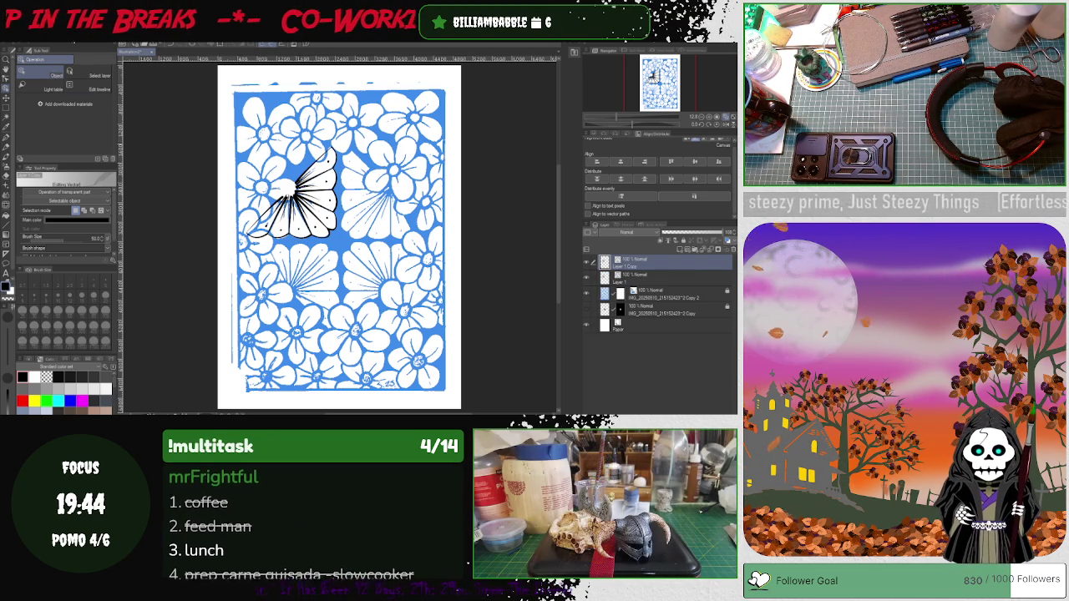
# Flip the fan copy horizontally, place it right of the original, and select both fan layers
pyautogui.click(81, 40)
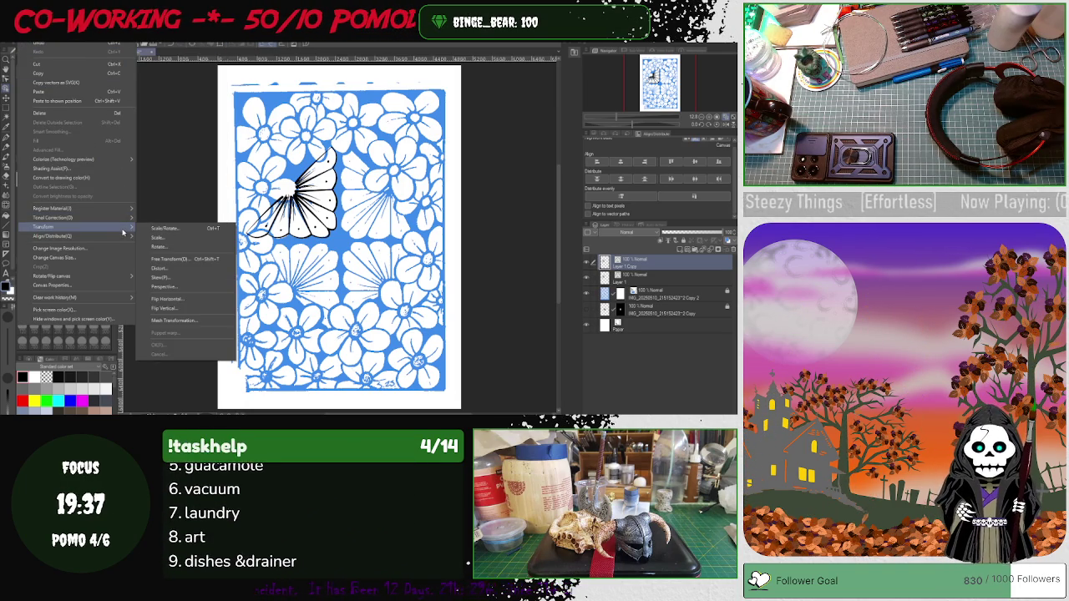
pyautogui.moveTo(44, 227)
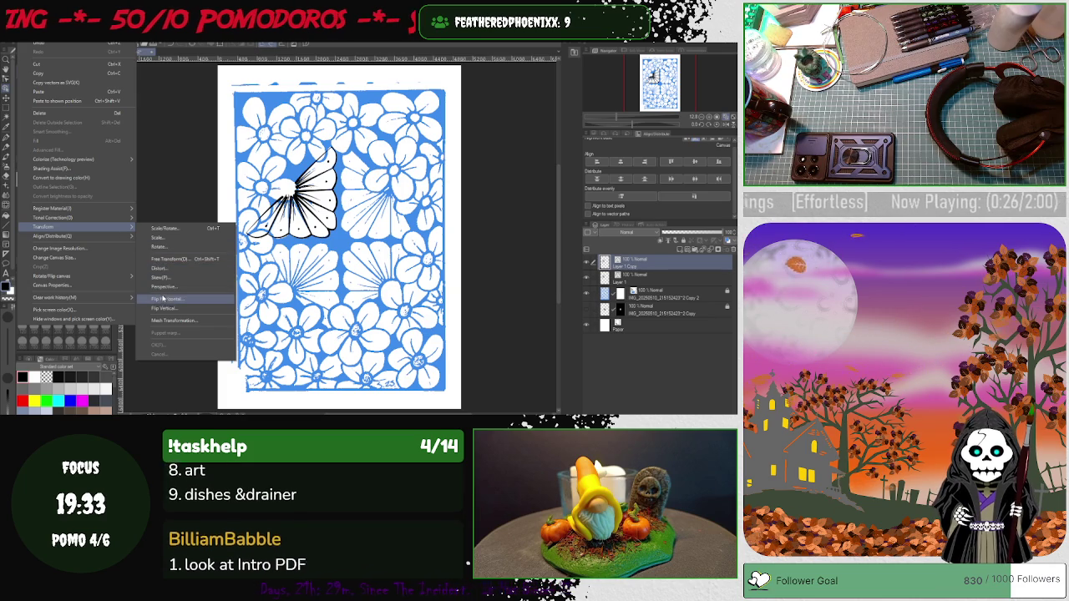
pyautogui.click(166, 301)
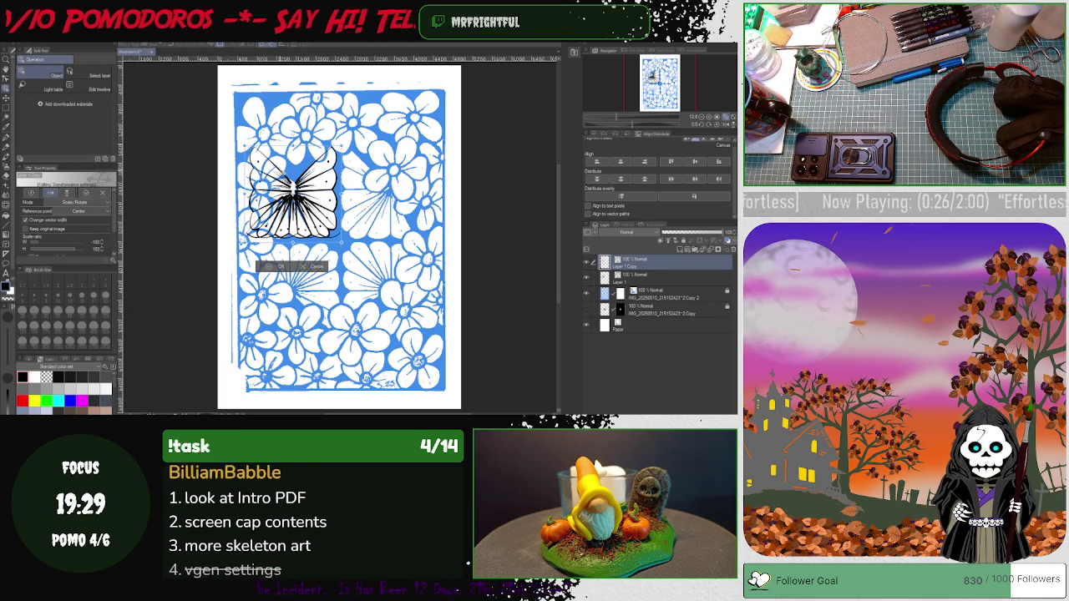
pyautogui.moveTo(261, 265); pyautogui.dragTo(353, 272)
pyautogui.moveTo(384, 200); pyautogui.dragTo(382, 195)
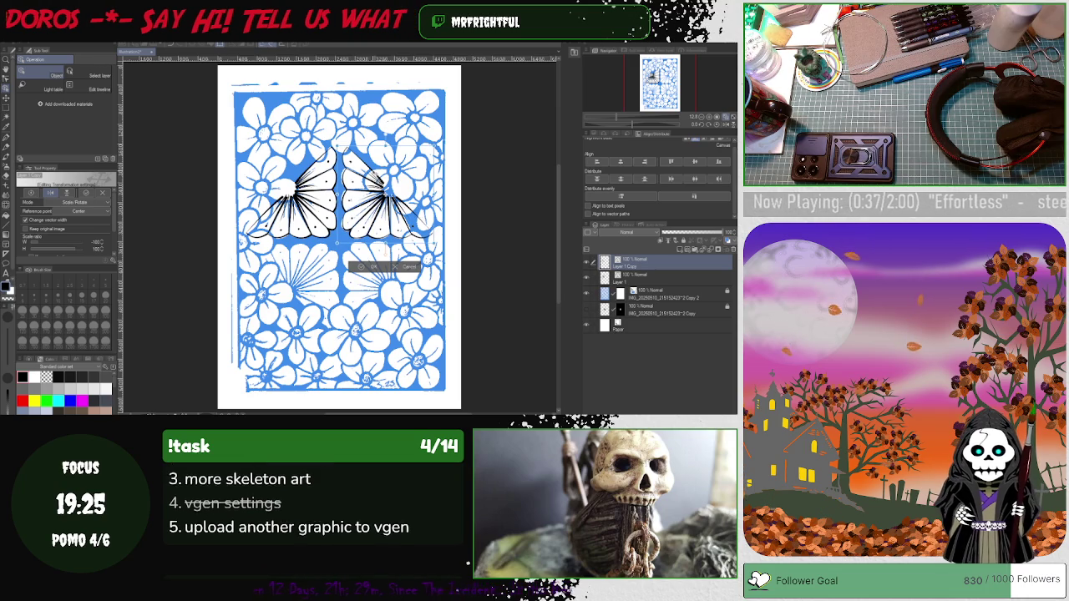
pyautogui.moveTo(375, 180); pyautogui.dragTo(374, 179)
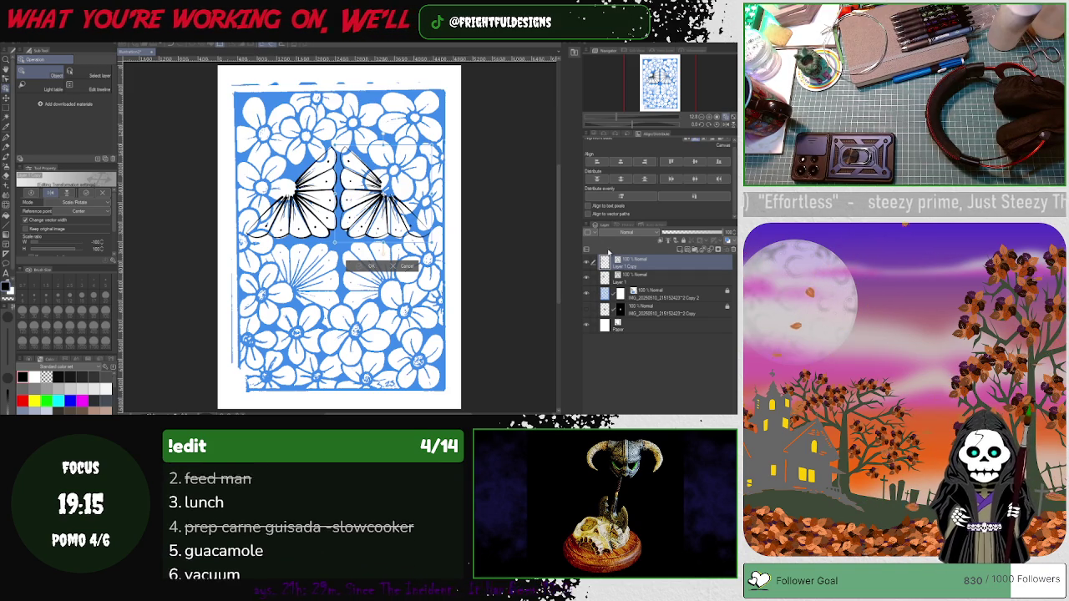
pyautogui.click(370, 268)
pyautogui.click(594, 276)
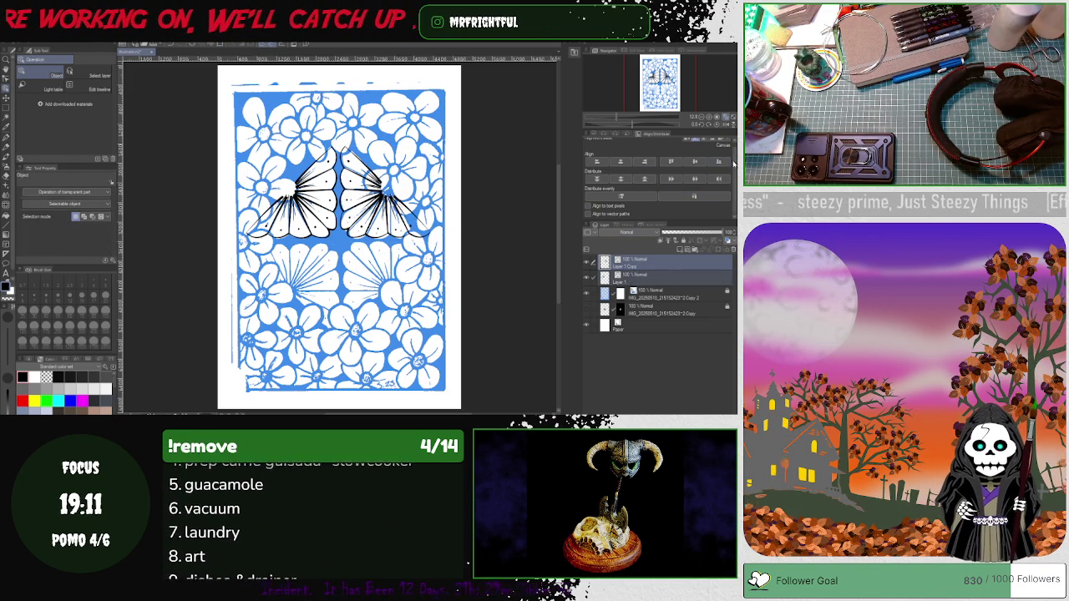
pyautogui.scroll(1, 731, 163)
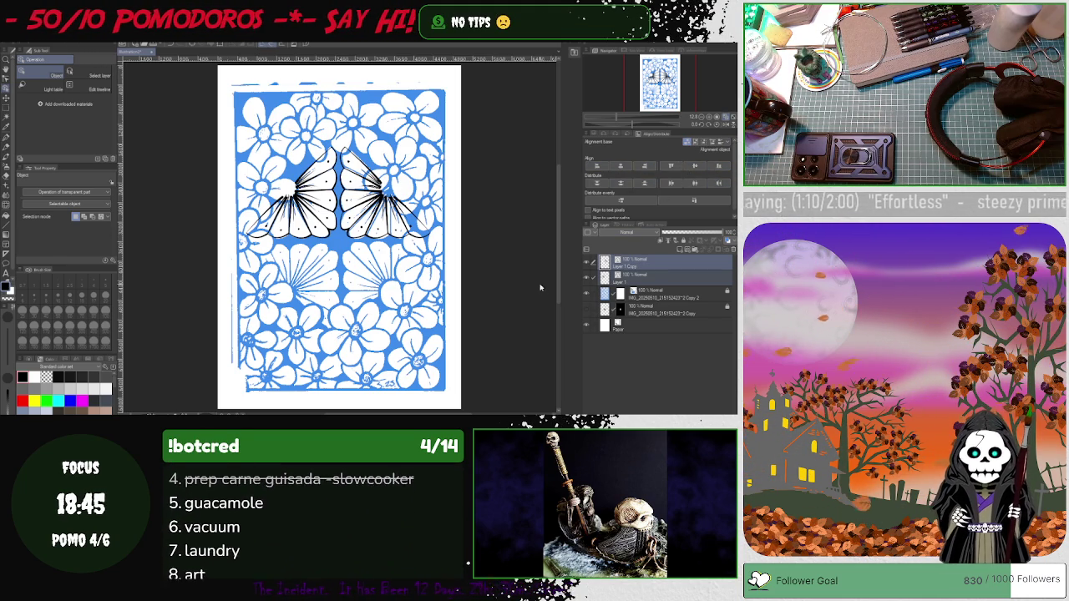
# Trial-merge Layer 1 Copy into the fan layer below, then undo to keep them separate
pyautogui.click(628, 261)
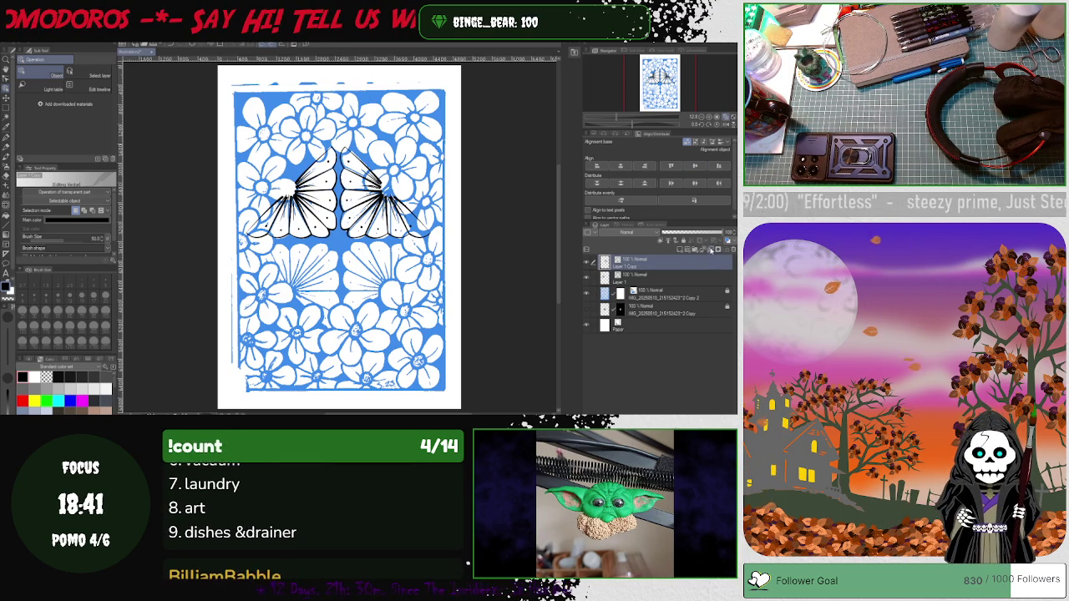
pyautogui.click(707, 250)
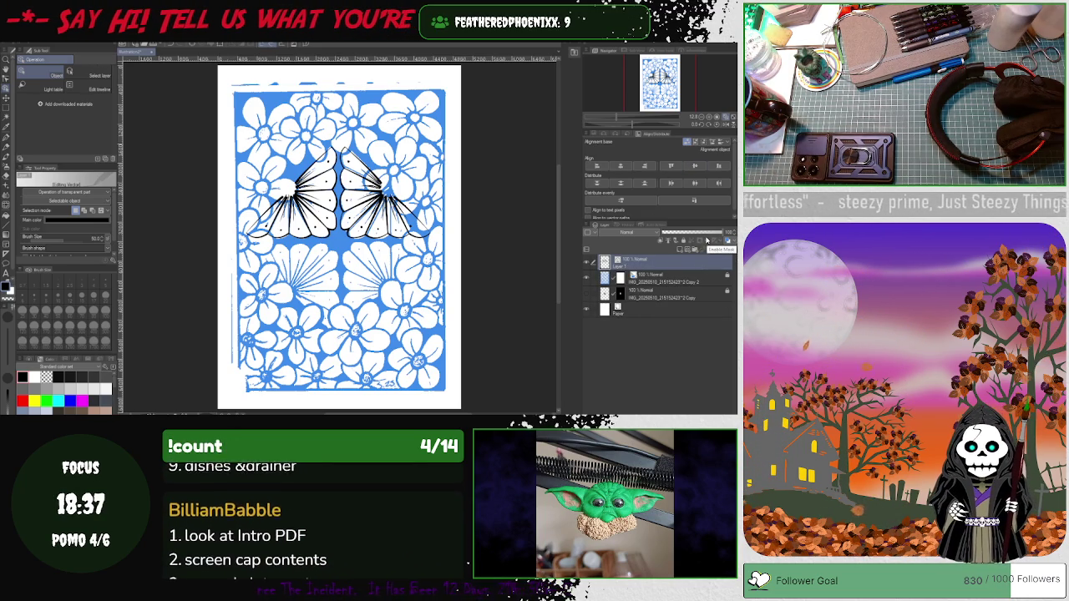
pyautogui.hotkey('ctrl', 'z')
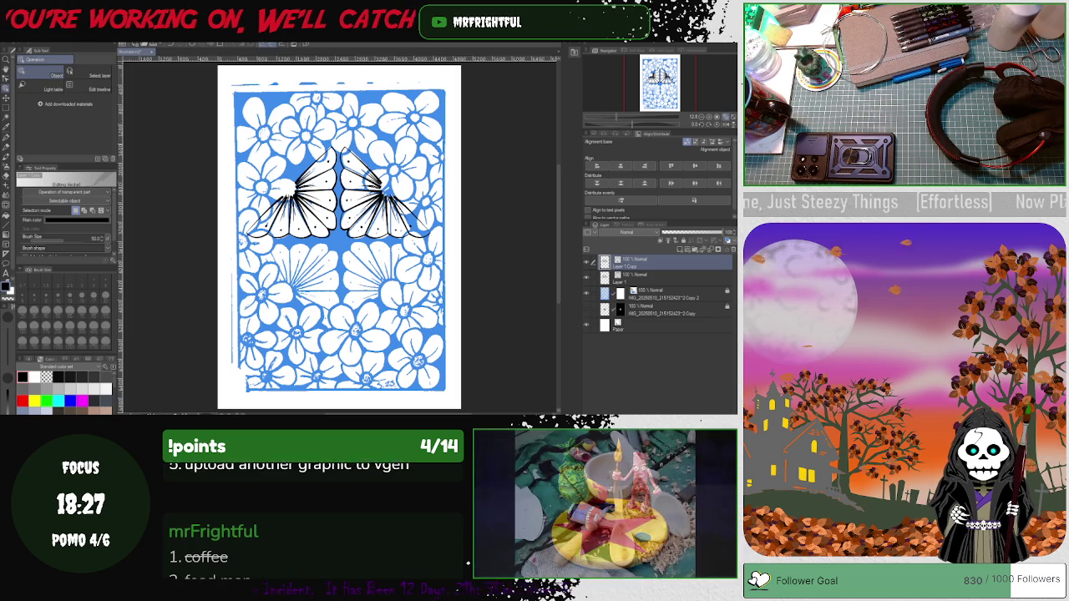
pyautogui.click(35, 37)
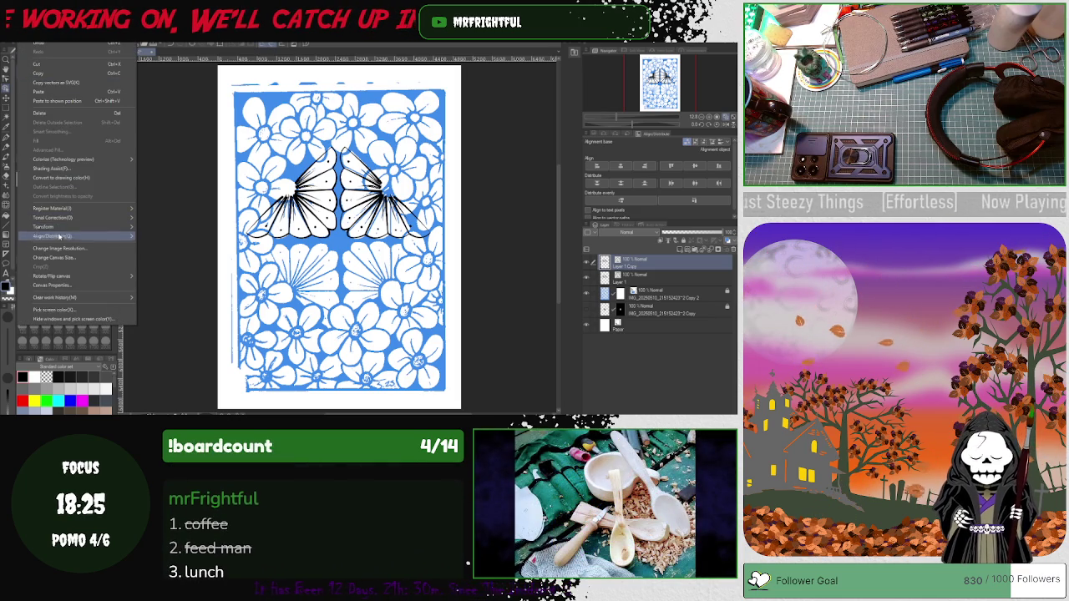
pyautogui.moveTo(51, 275)
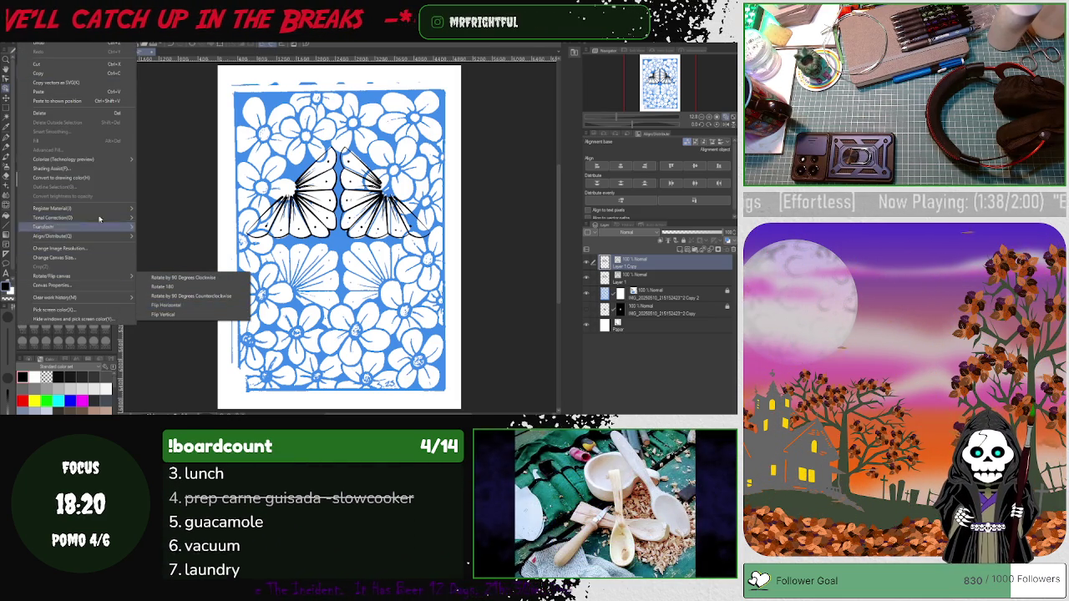
# Flip the fan-pair copy vertically, move it below the original, and align both fan layers
pyautogui.click(84, 42)
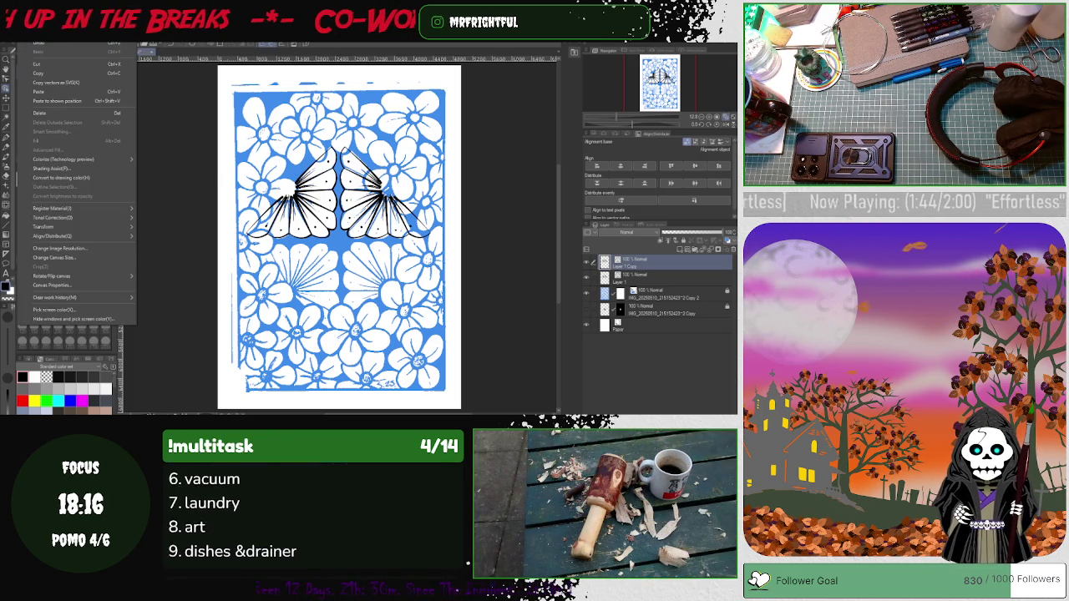
pyautogui.moveTo(75, 227)
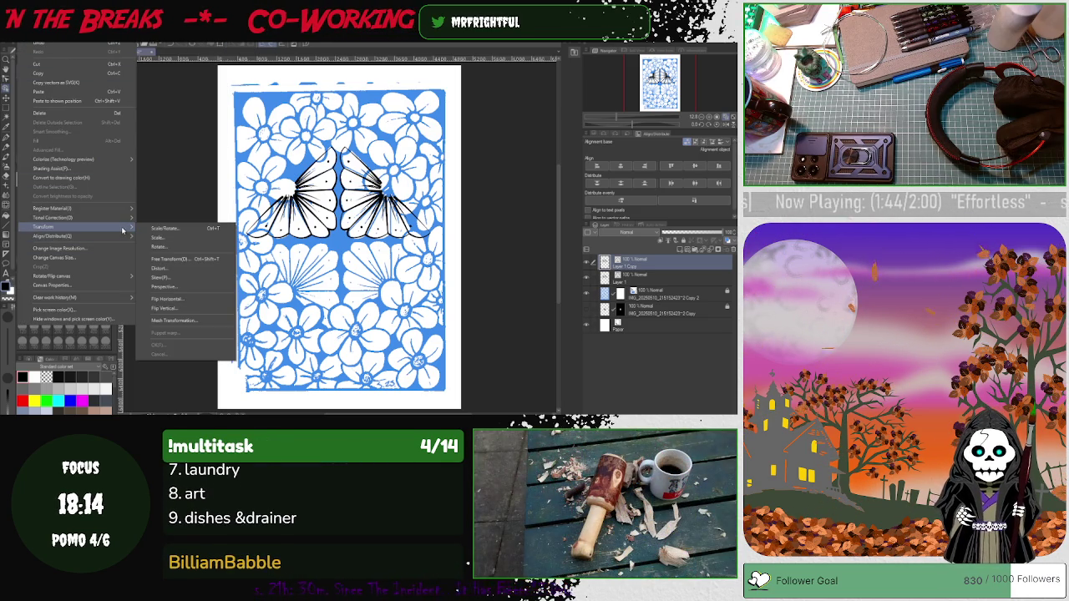
pyautogui.click(175, 308)
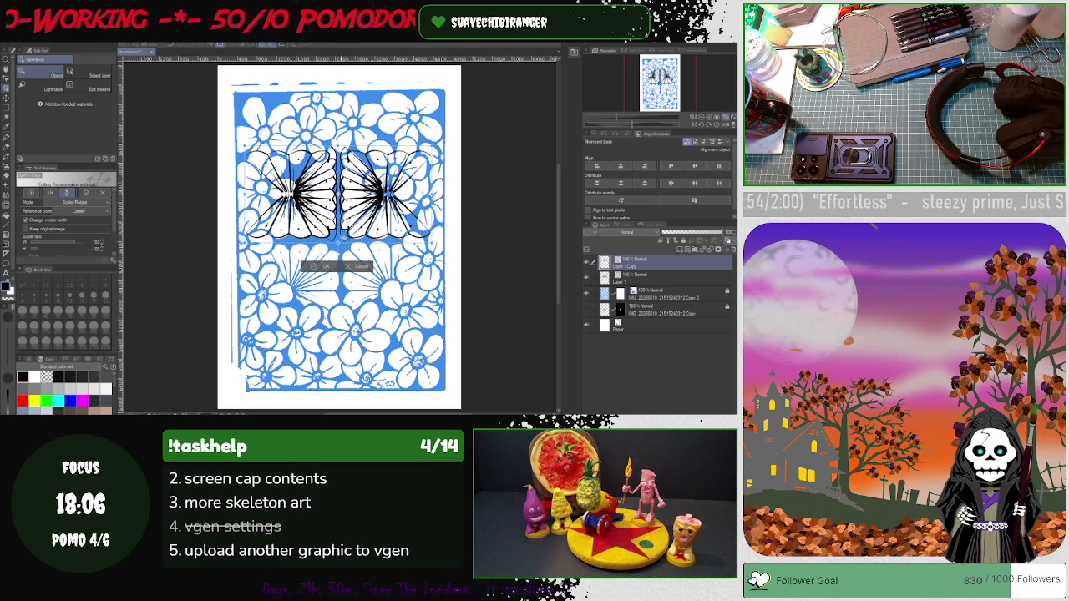
pyautogui.moveTo(338, 197); pyautogui.dragTo(335, 290)
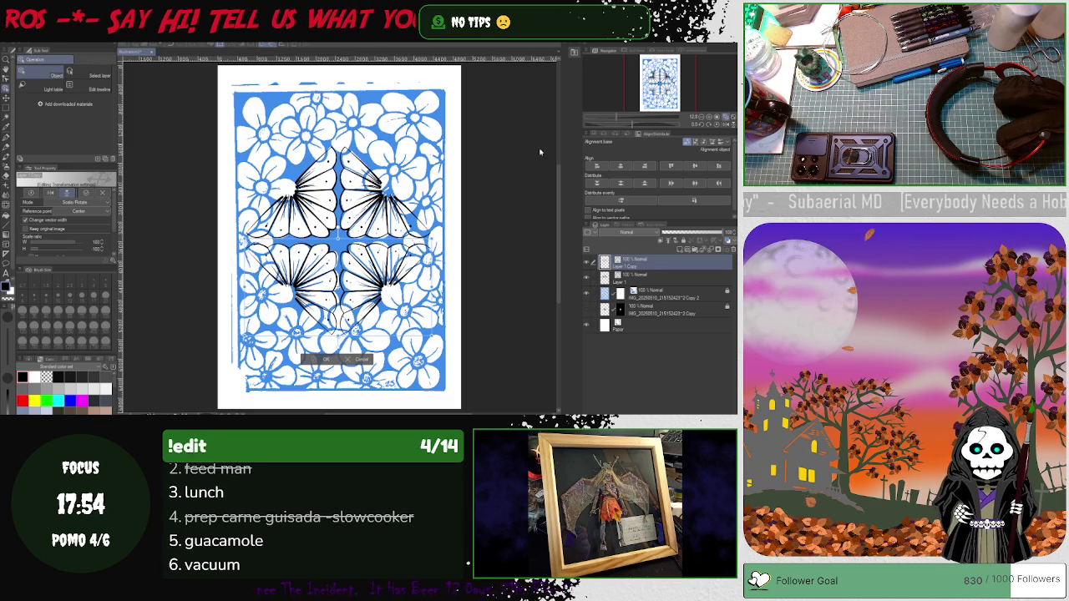
pyautogui.press('Return')
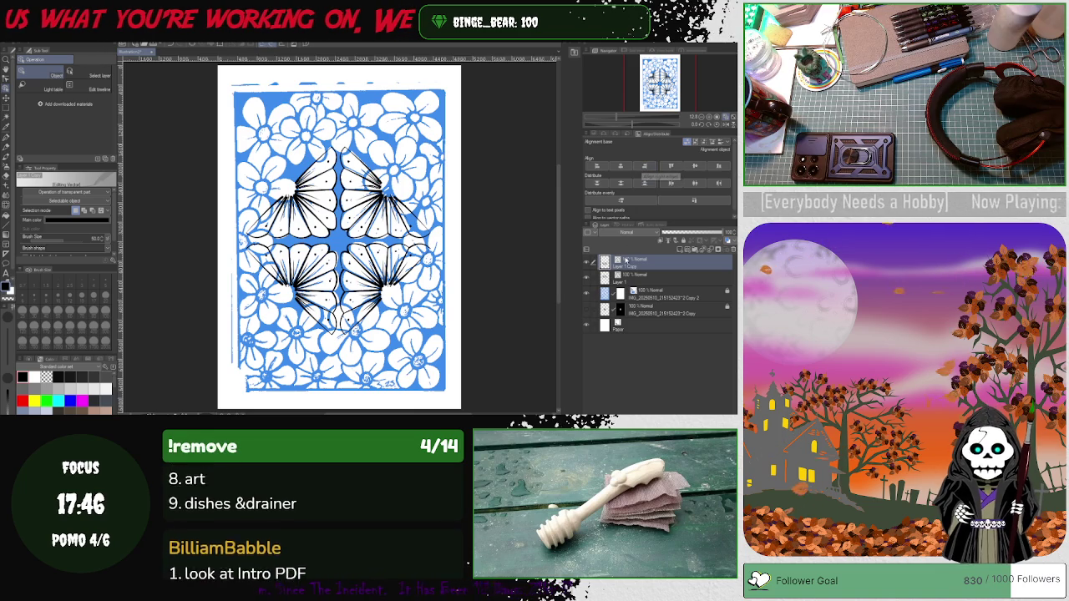
pyautogui.keyDown('shift'); pyautogui.click(632, 276); pyautogui.keyUp('shift')
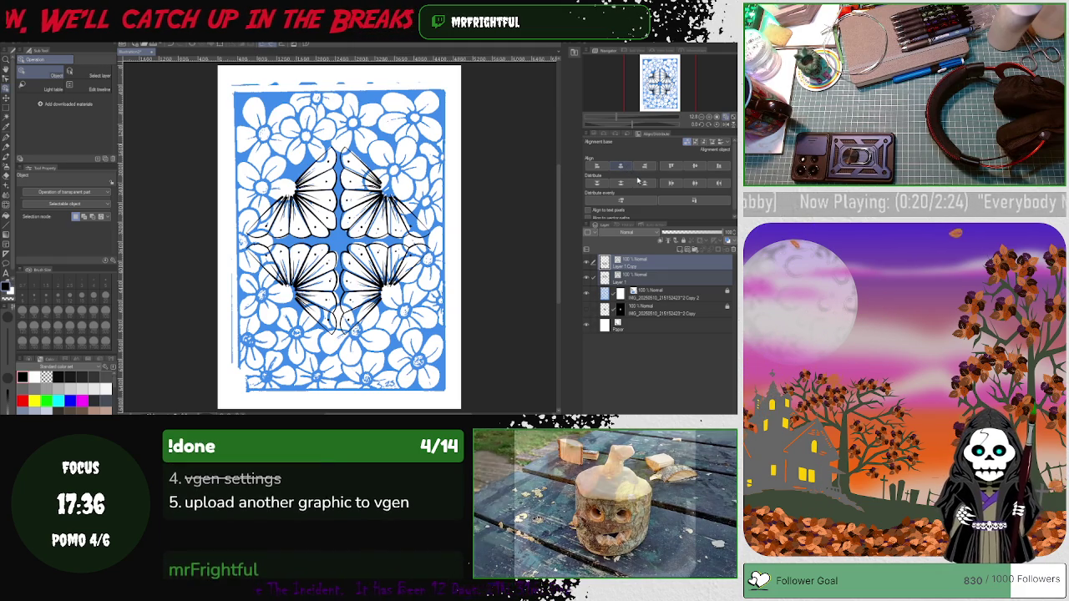
pyautogui.click(696, 167)
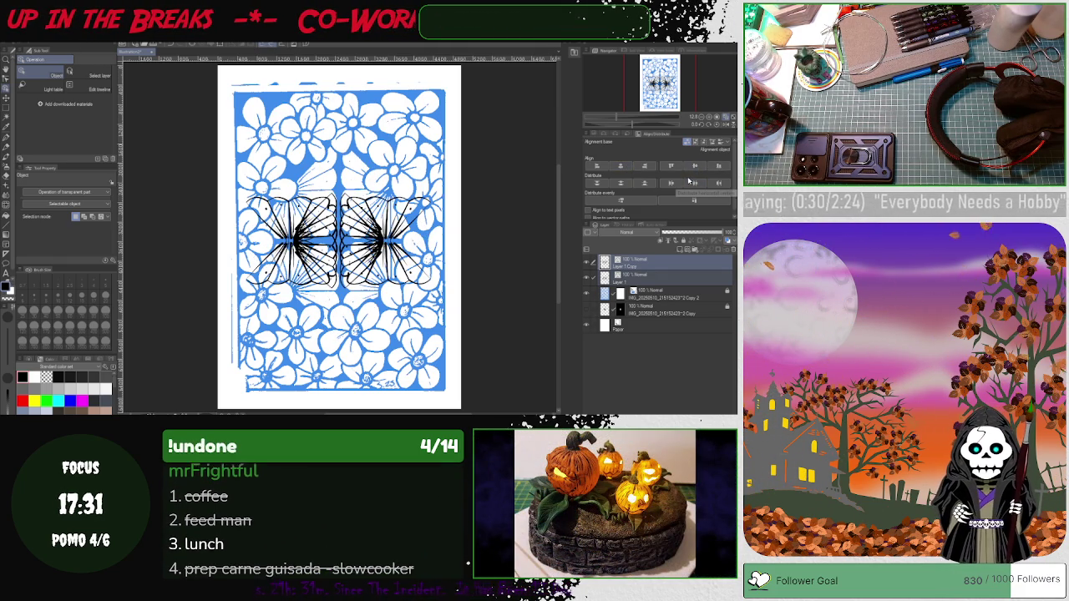
# Distribute and re-centre the fan layers into a diamond, briefly hiding the blue floral pattern
pyautogui.click(687, 182)
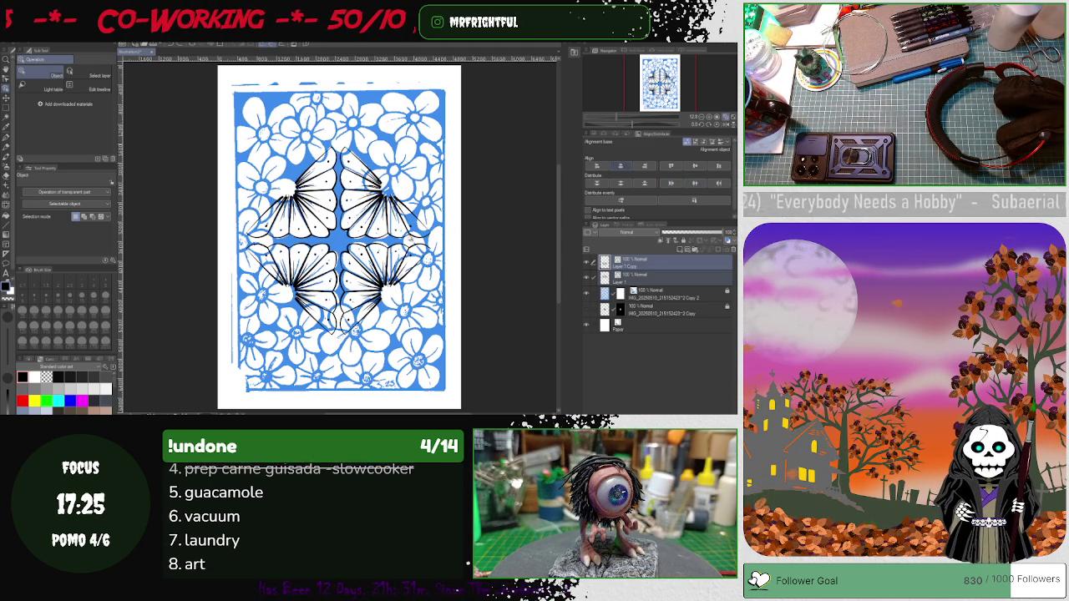
pyautogui.click(660, 276)
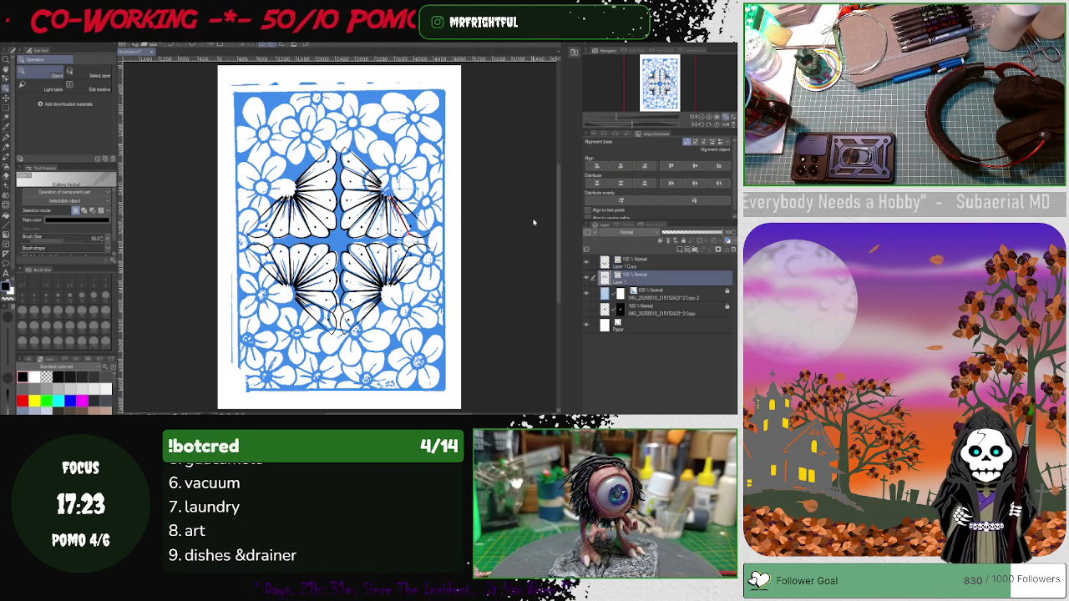
pyautogui.click(692, 260)
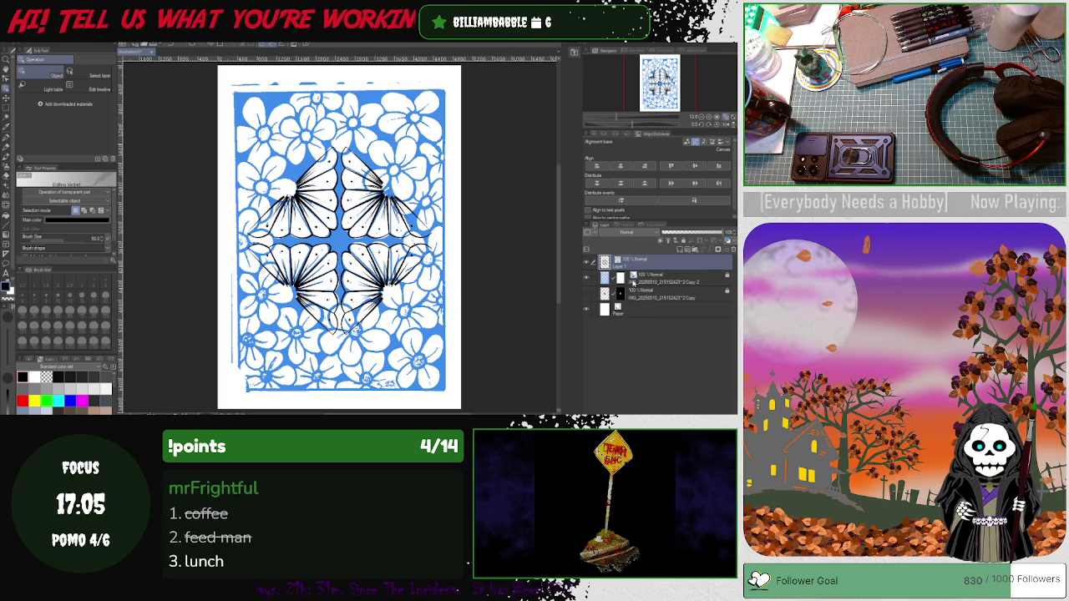
pyautogui.click(697, 180)
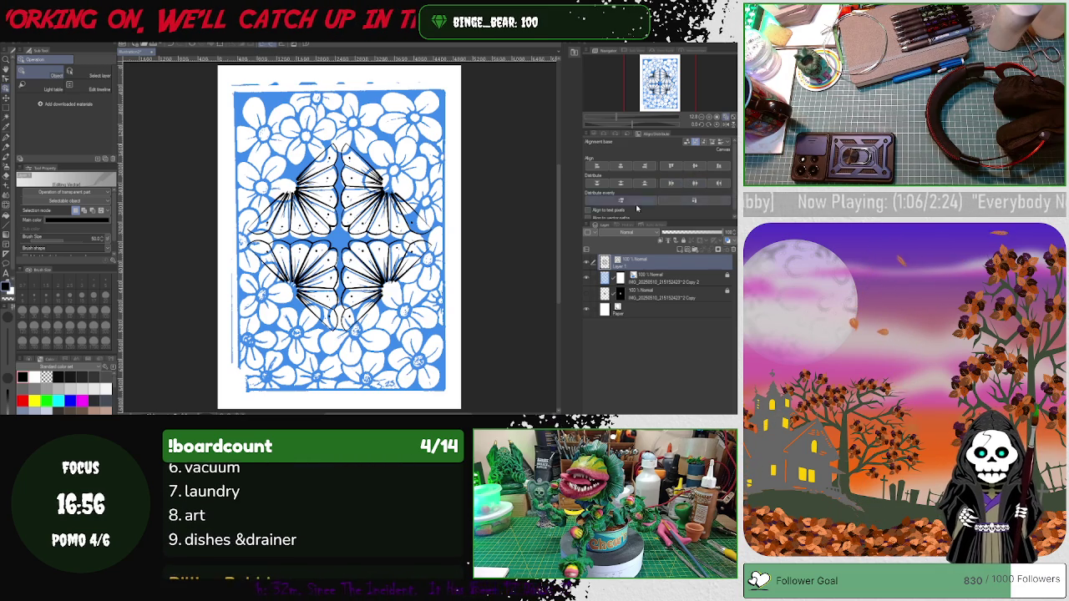
pyautogui.click(586, 280)
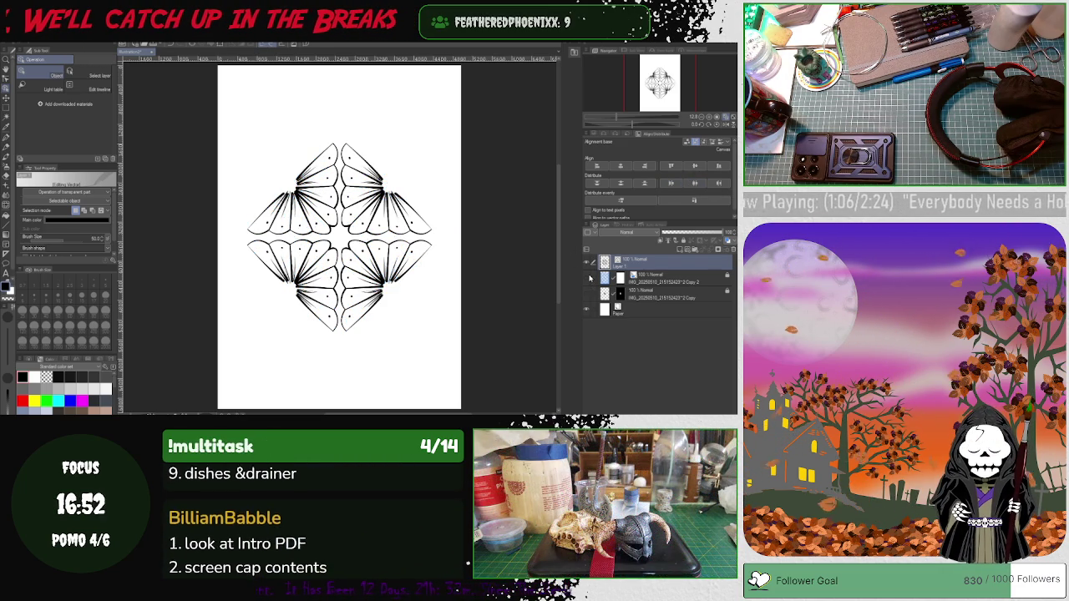
pyautogui.click(590, 278)
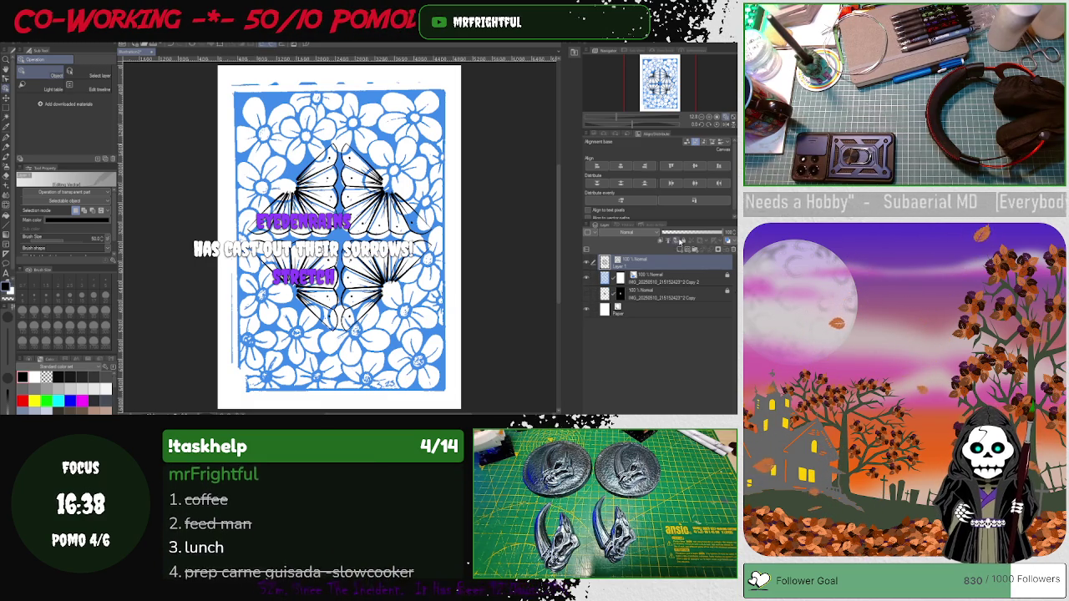
# Lock Layer 1 so the fan-flower line art can't be edited
pyautogui.click(681, 241)
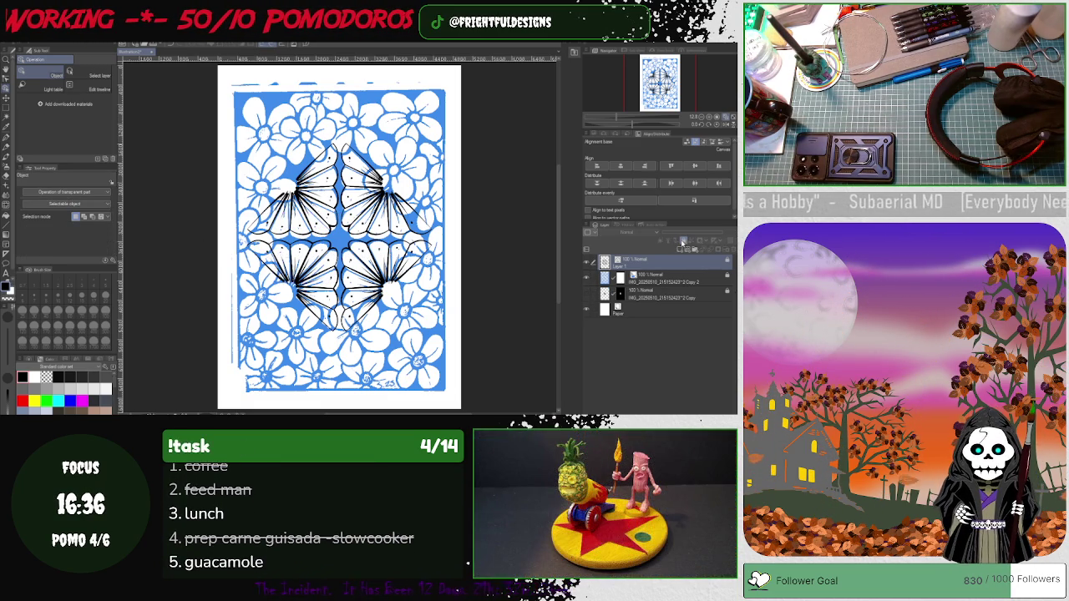